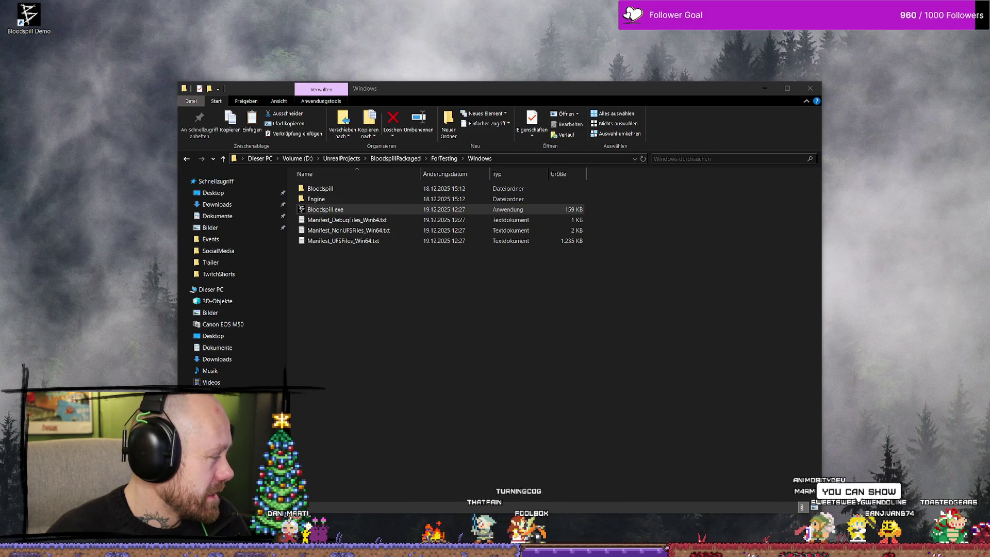
Step: Bring the Discord window in front of File Explorer and maximize it
{"action": "key", "text": "alt+Tab"}
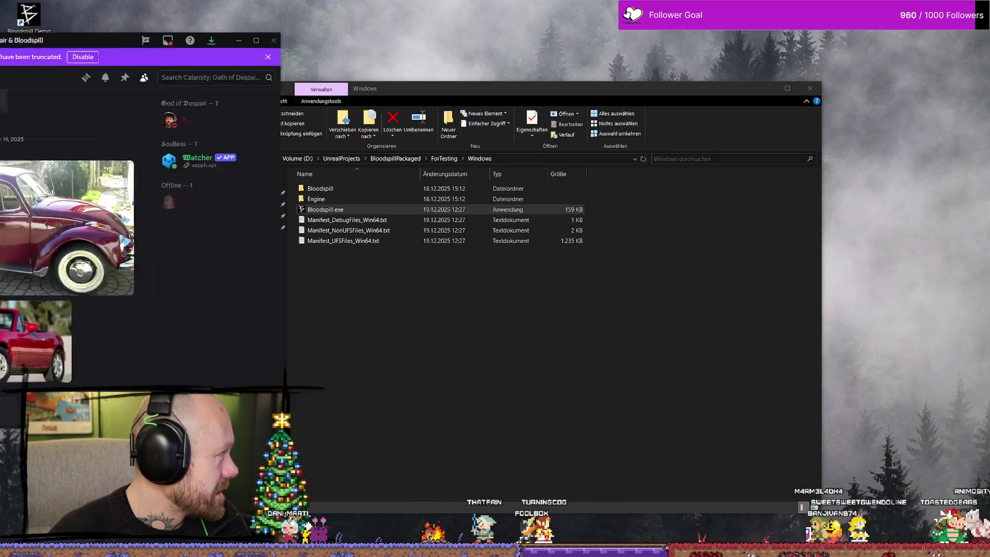
{"action": "key", "text": "super+Up"}
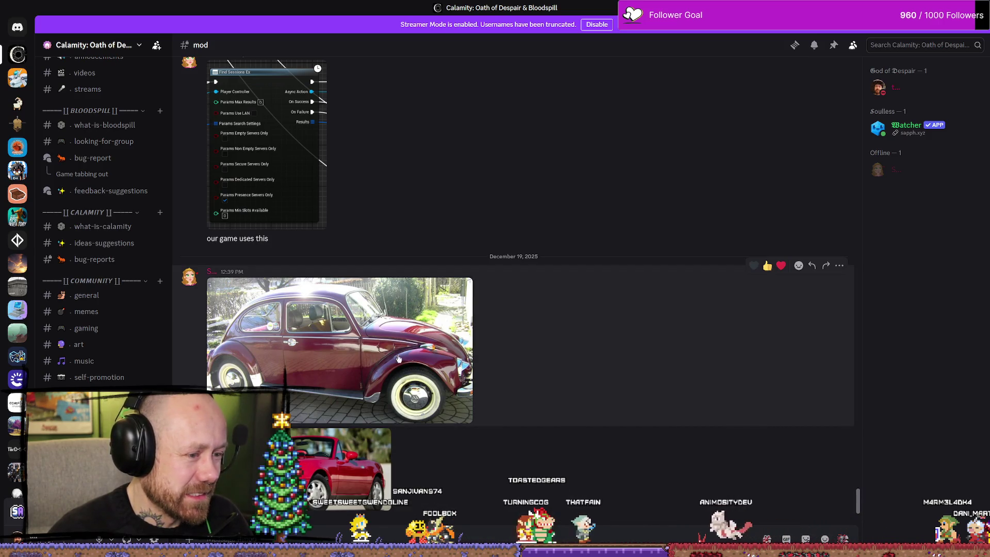
Step: Scroll through the car photos in #mod, then shrink, resize and drag Discord aside to reveal the build folder
{"action": "scroll", "coordinate": [412, 346], "scroll_direction": "down", "scroll_amount": 3}
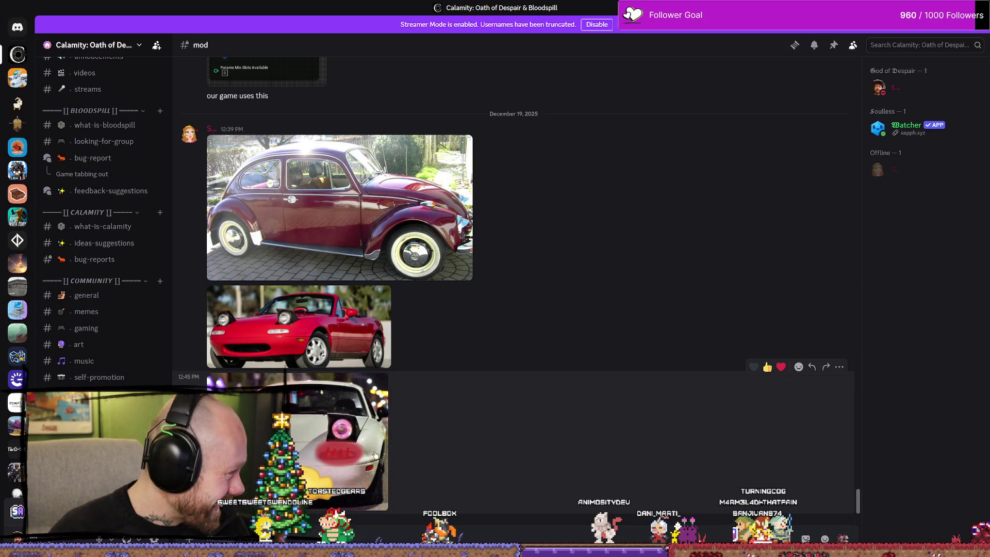
{"action": "left_click", "coordinate": [967, 7]}
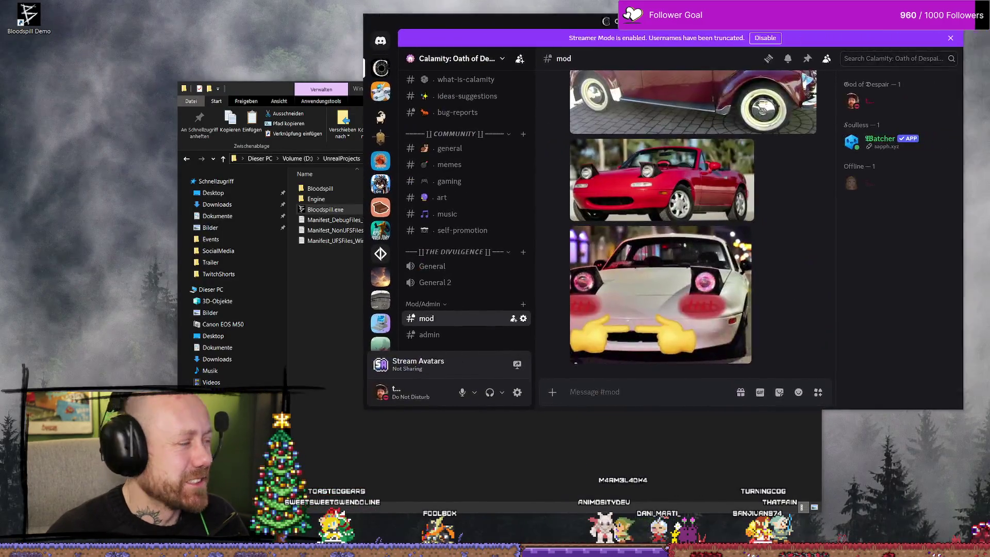
{"action": "left_click_drag", "start_coordinate": [774, 21], "coordinate": [630, 18]}
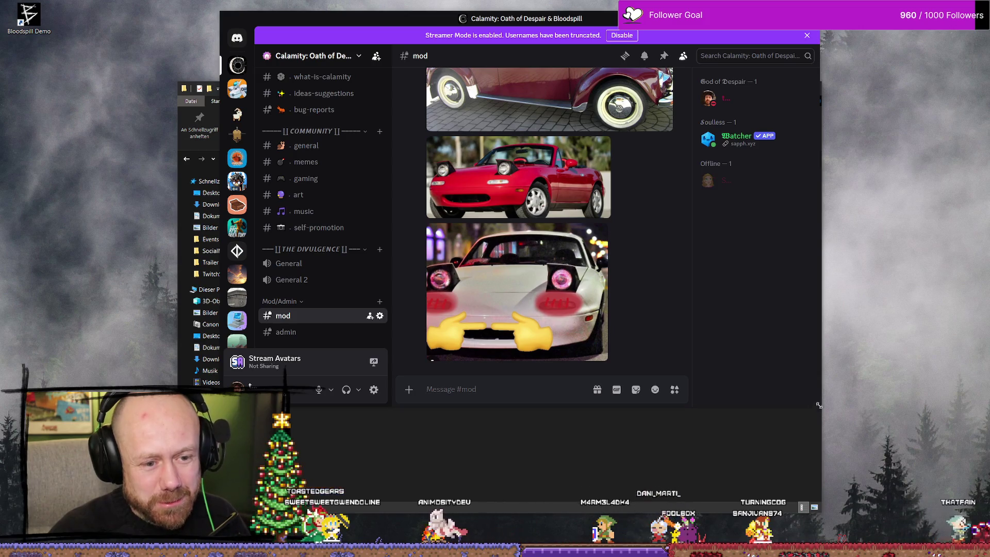
{"action": "left_click_drag", "start_coordinate": [820, 411], "coordinate": [970, 528]}
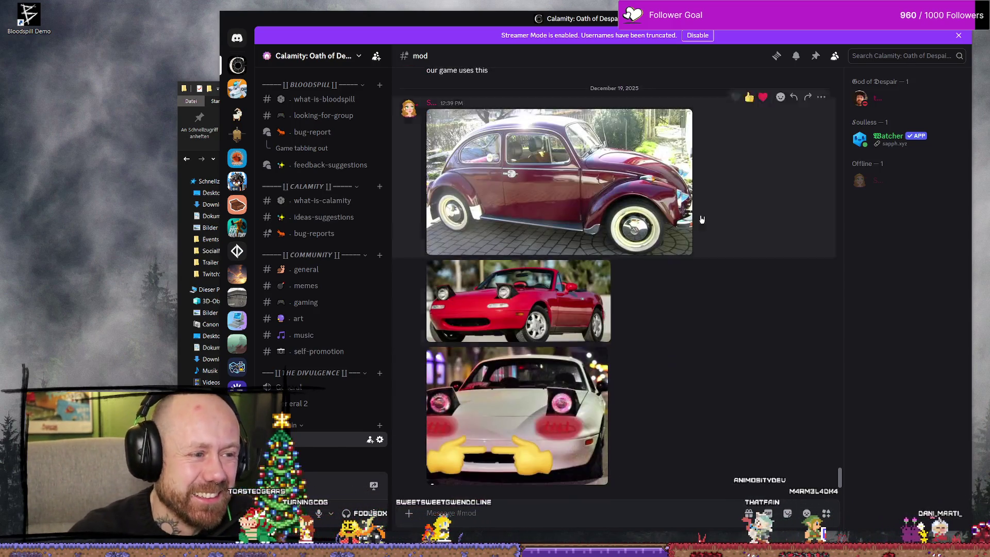
{"action": "left_click_drag", "start_coordinate": [734, 19], "coordinate": [0, 46]}
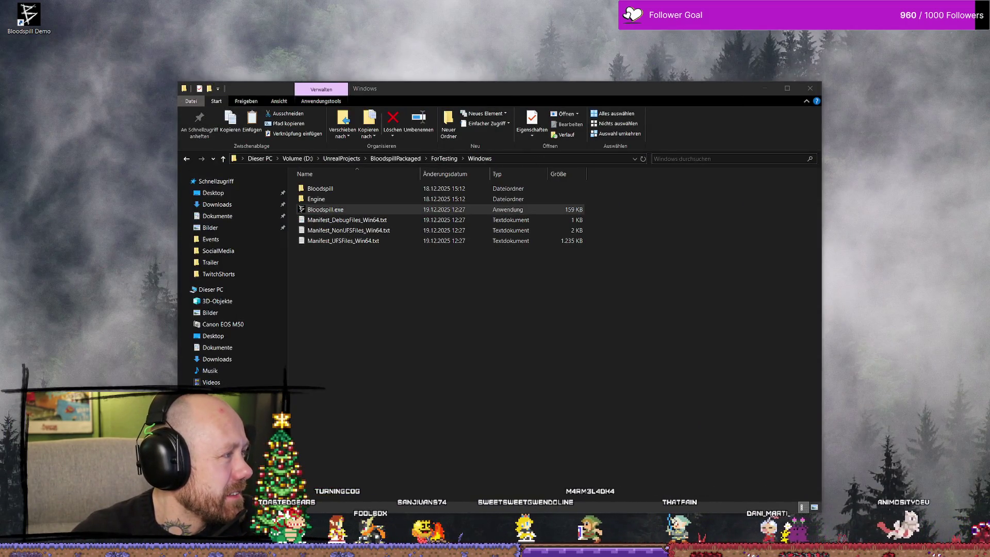
Step: Focus the ForTesting\Windows build folder window and close it
{"action": "left_click", "coordinate": [443, 298]}
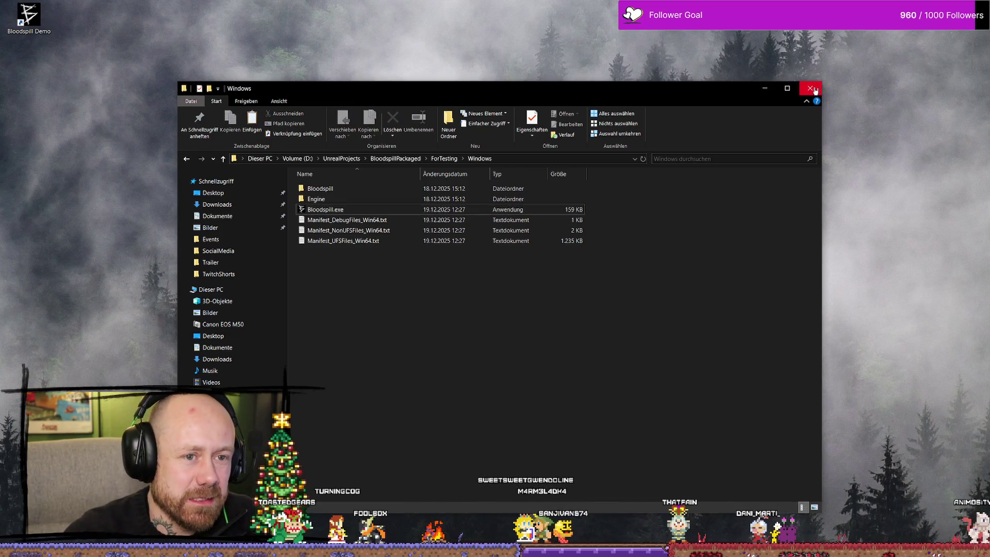
{"action": "left_click", "coordinate": [812, 88]}
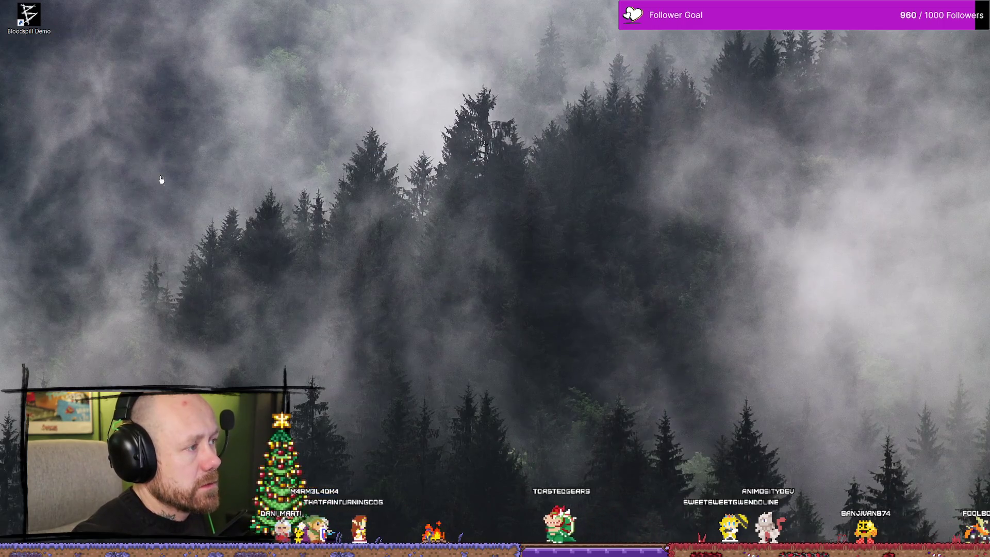
Step: Open a new File Explorer window at the D: drive
{"action": "key", "text": "super+e"}
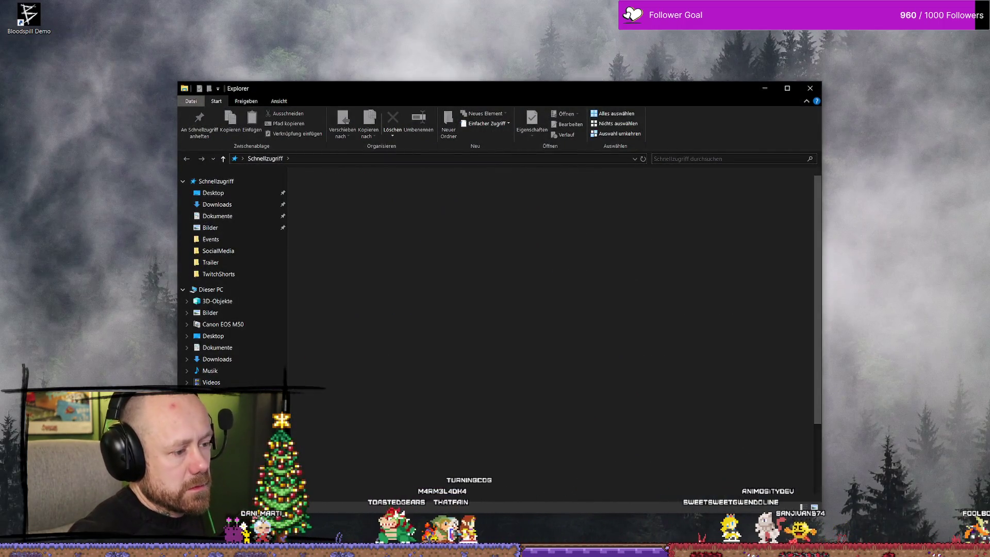
{"action": "key", "text": "alt+d"}
{"action": "type", "text": "D:"}
{"action": "key", "text": "Return"}
Step: Navigate to UnrealProjects\BloodspillPackaged\ForTesting\Windows and launch Bloodspill.exe
{"action": "scroll", "coordinate": [366, 320], "scroll_direction": "down", "scroll_amount": 5}
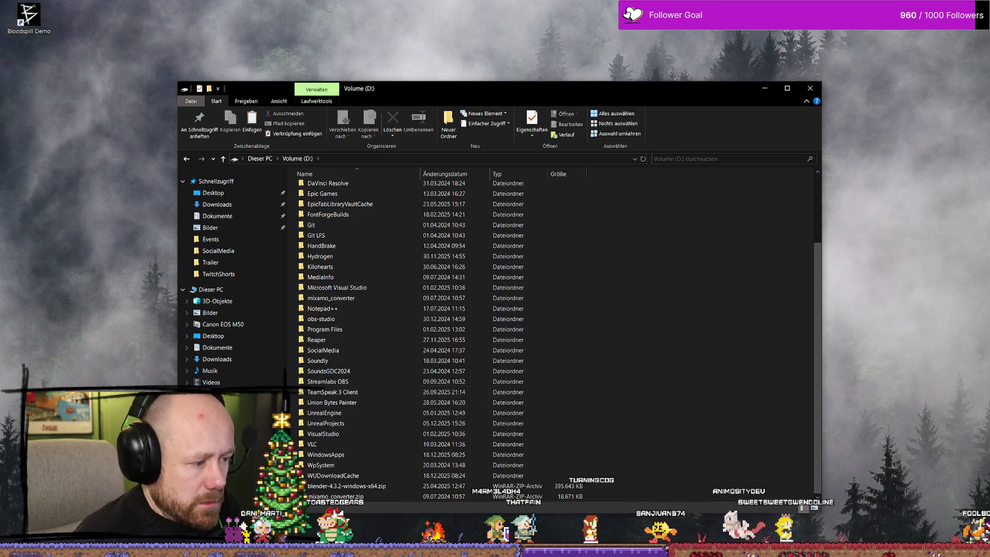
{"action": "double_click", "coordinate": [340, 422]}
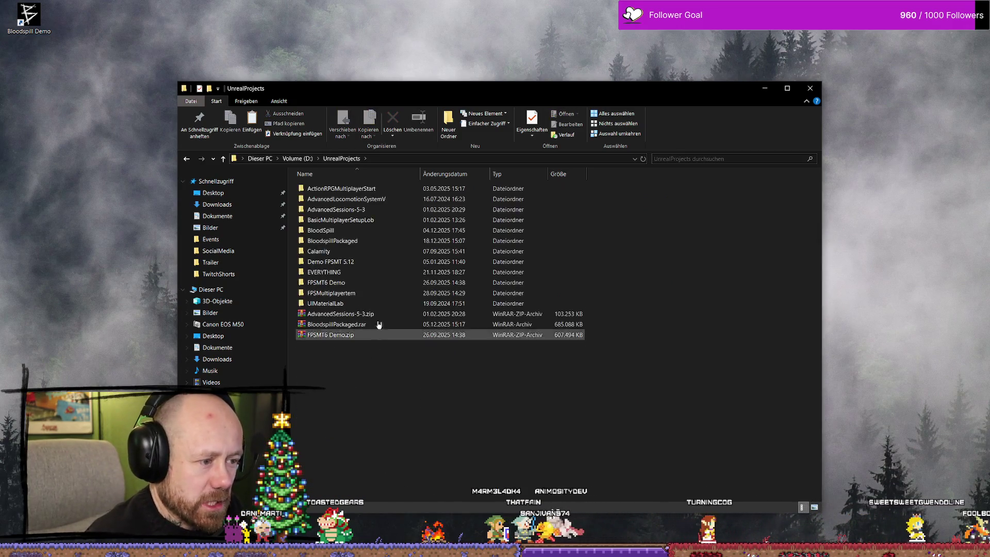
{"action": "double_click", "coordinate": [377, 230]}
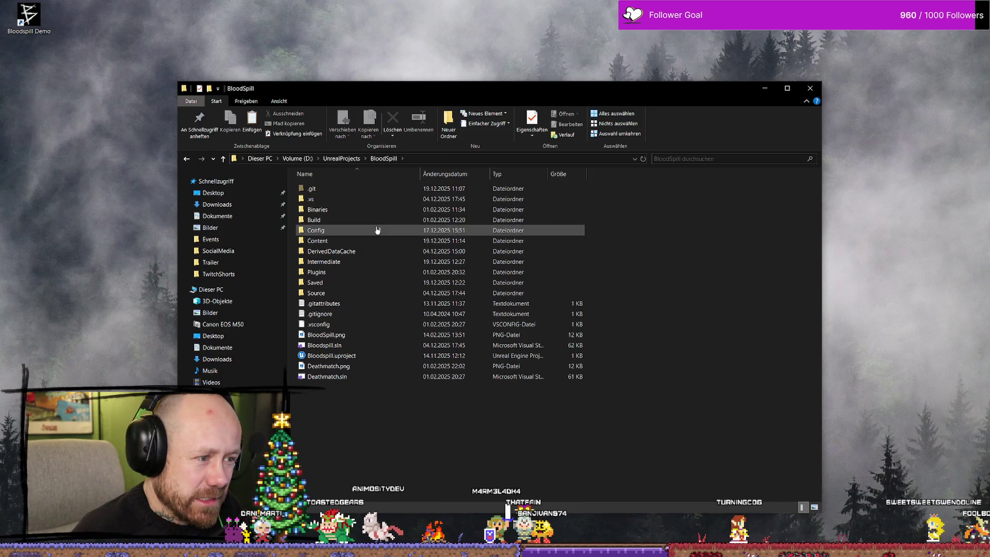
{"action": "key", "text": "alt+Left"}
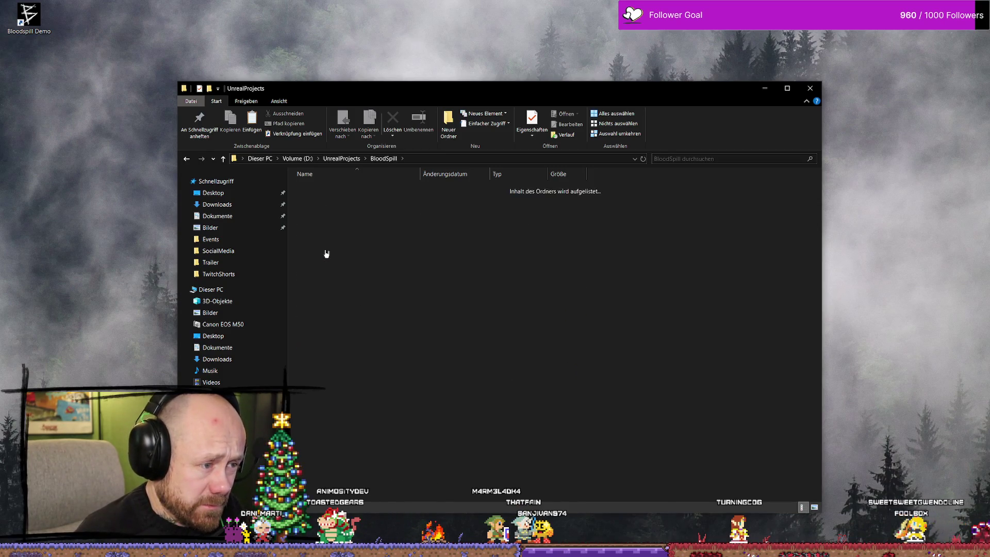
{"action": "double_click", "coordinate": [351, 241]}
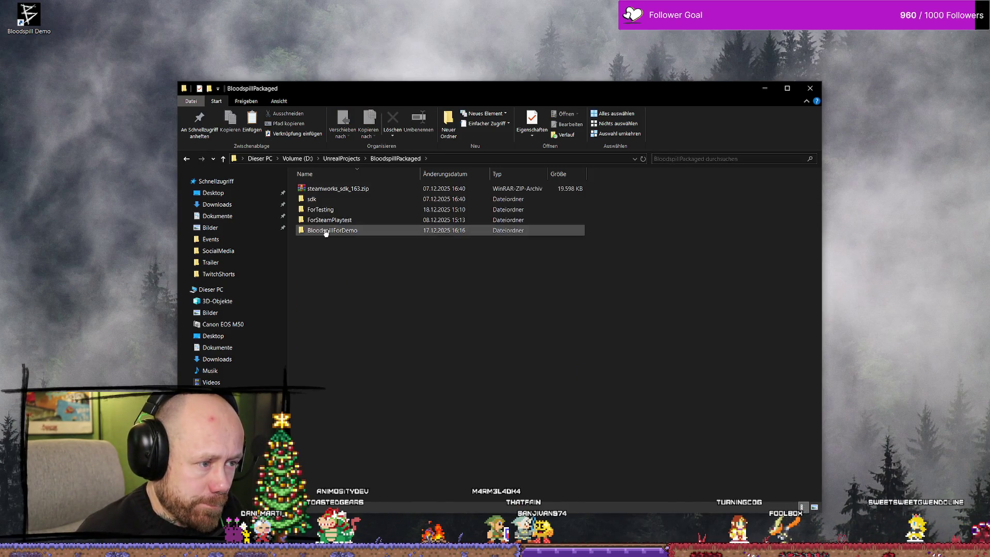
{"action": "double_click", "coordinate": [344, 211]}
{"action": "double_click", "coordinate": [335, 191]}
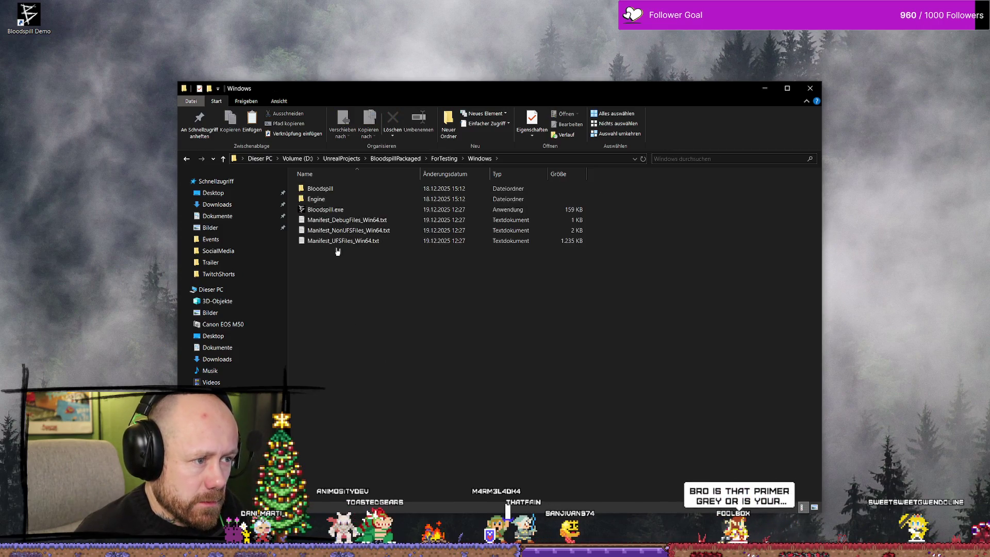
{"action": "double_click", "coordinate": [353, 208]}
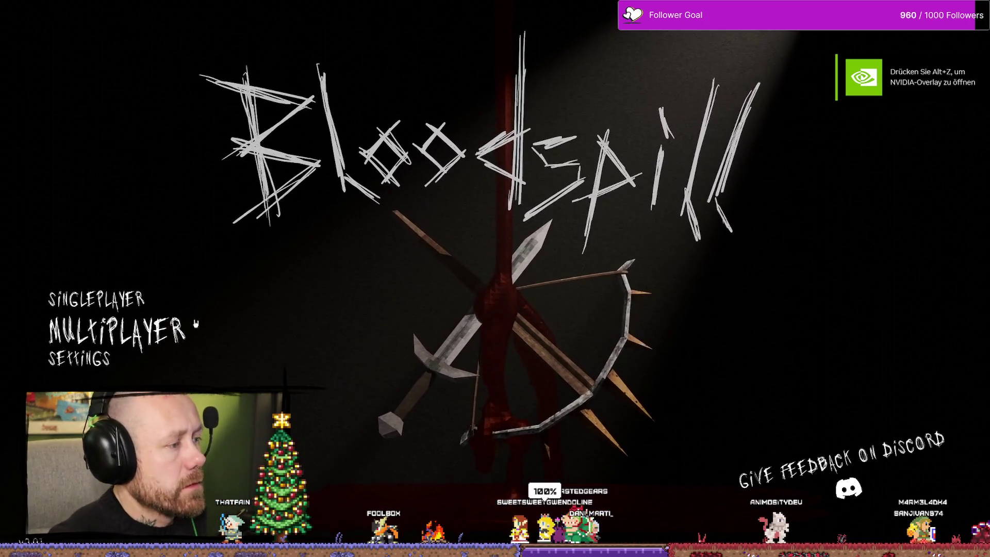
Step: From the Bloodspill title screen, go to Multiplayer > Create Game
{"action": "left_click", "coordinate": [161, 342]}
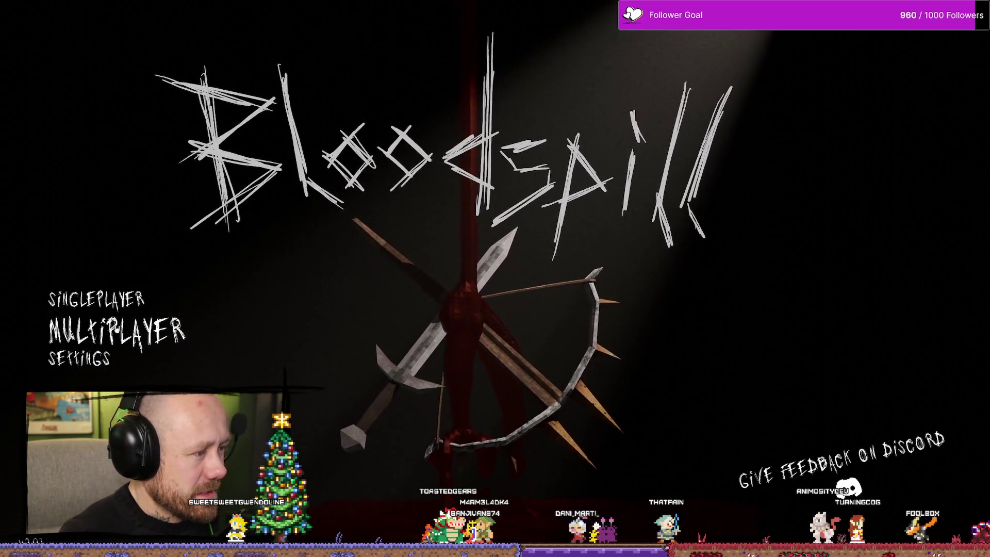
{"action": "left_click", "coordinate": [128, 325]}
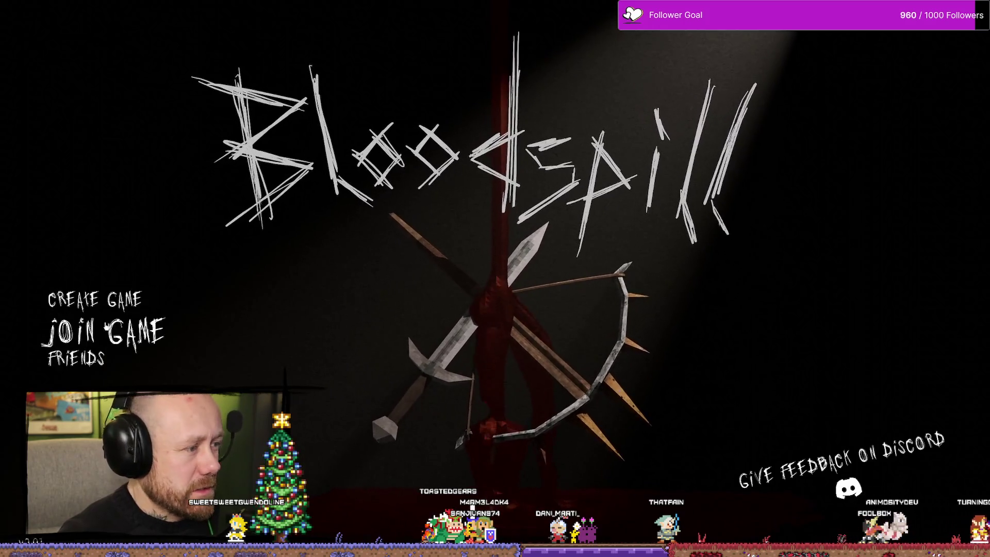
{"action": "left_click", "coordinate": [128, 310]}
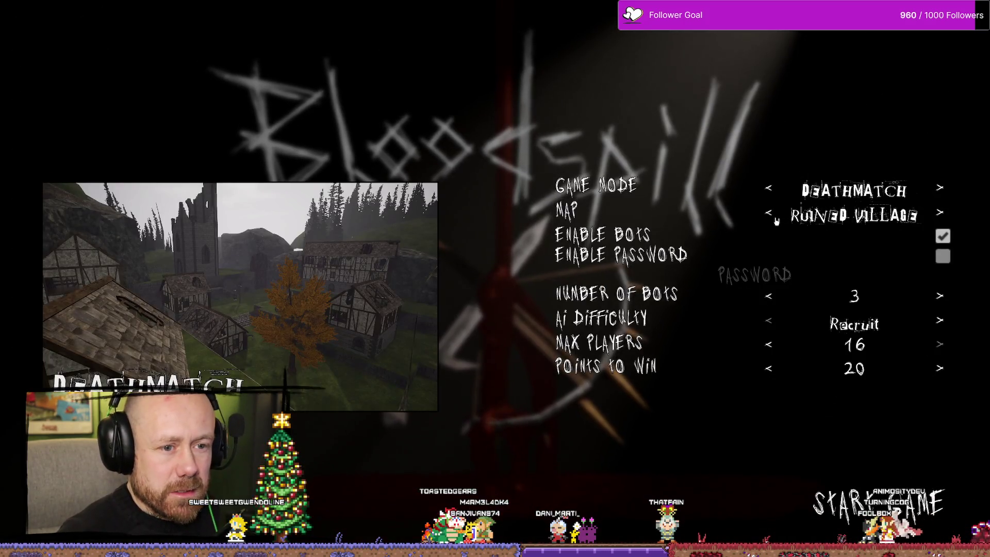
Step: Set Capture the Flag mode, 0 team bots and 1 point to win, then start the match
{"action": "left_click", "coordinate": [771, 191]}
{"action": "left_click", "coordinate": [767, 190]}
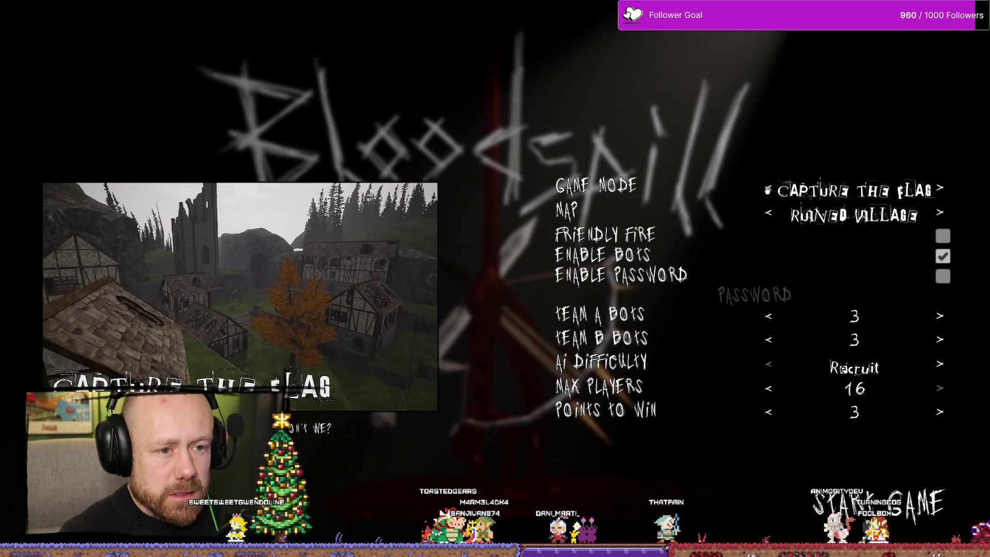
{"action": "left_click", "coordinate": [769, 318]}
{"action": "left_click", "coordinate": [770, 318]}
{"action": "left_click", "coordinate": [771, 319]}
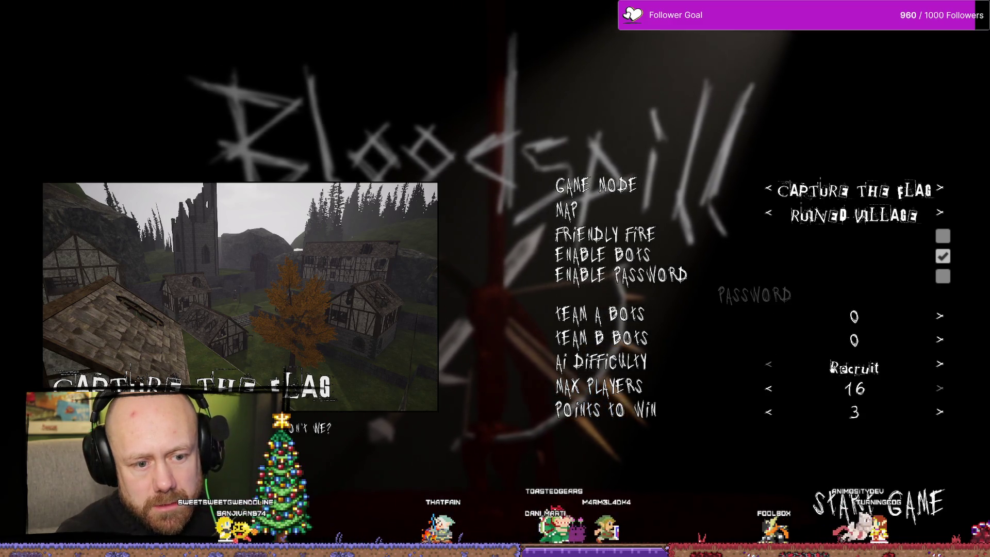
{"action": "left_click", "coordinate": [769, 411]}
{"action": "left_click", "coordinate": [769, 412]}
{"action": "left_click", "coordinate": [922, 517]}
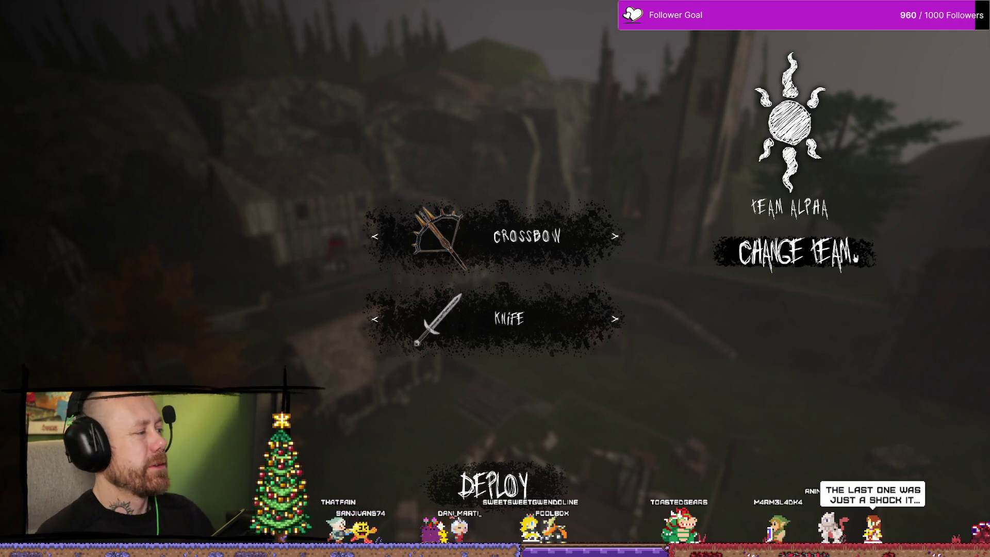
Step: Deploy with the crossbow and walk through the village toward the capture point
{"action": "left_click", "coordinate": [495, 488]}
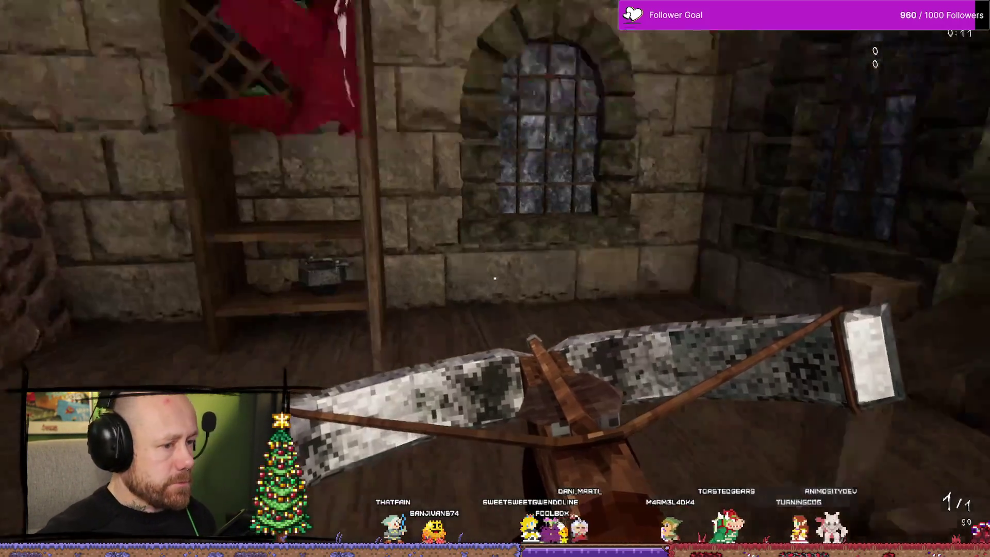
{"action": "key", "text": "w"}
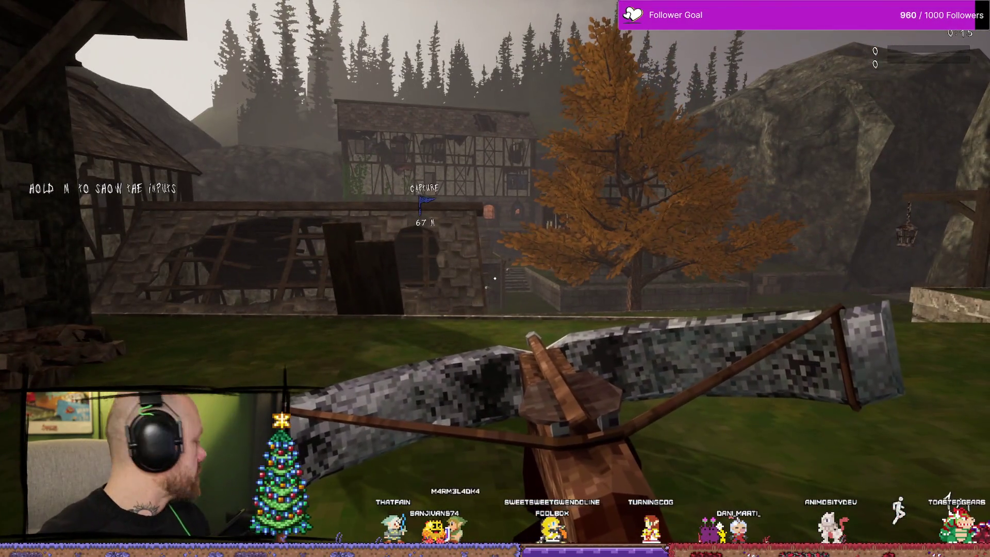
{"action": "mouse_move", "coordinate": [495, 278]}
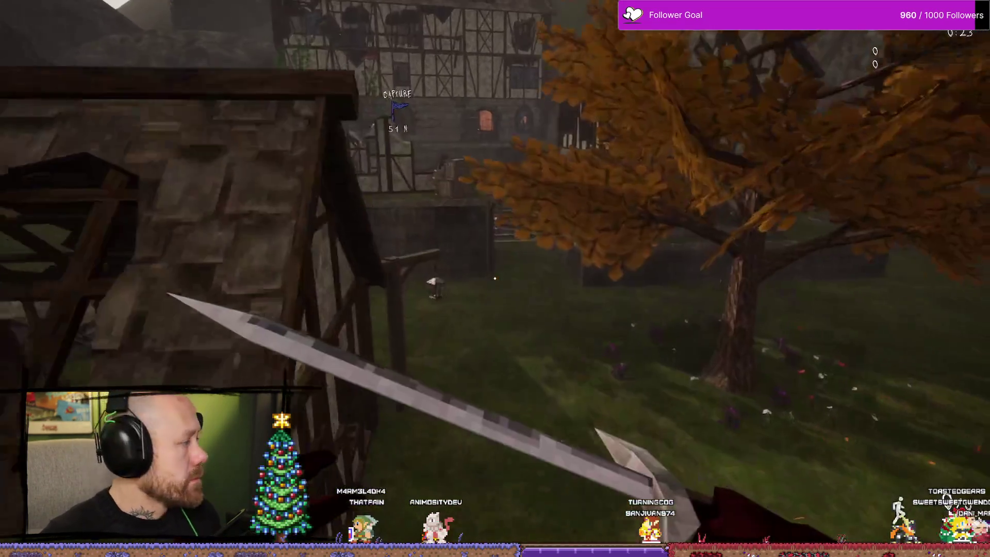
{"action": "key", "text": "w"}
{"action": "key", "text": "w"}
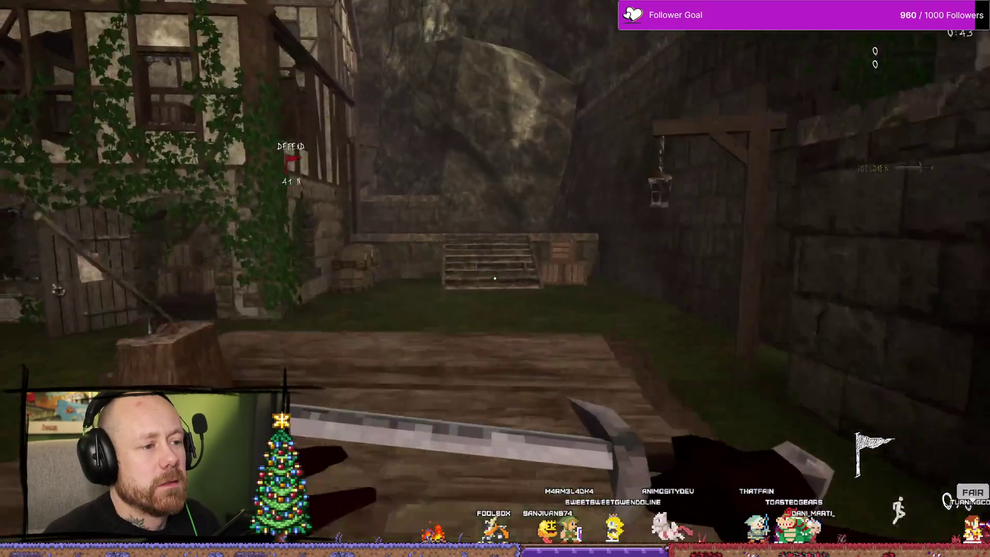
{"action": "key", "text": "w"}
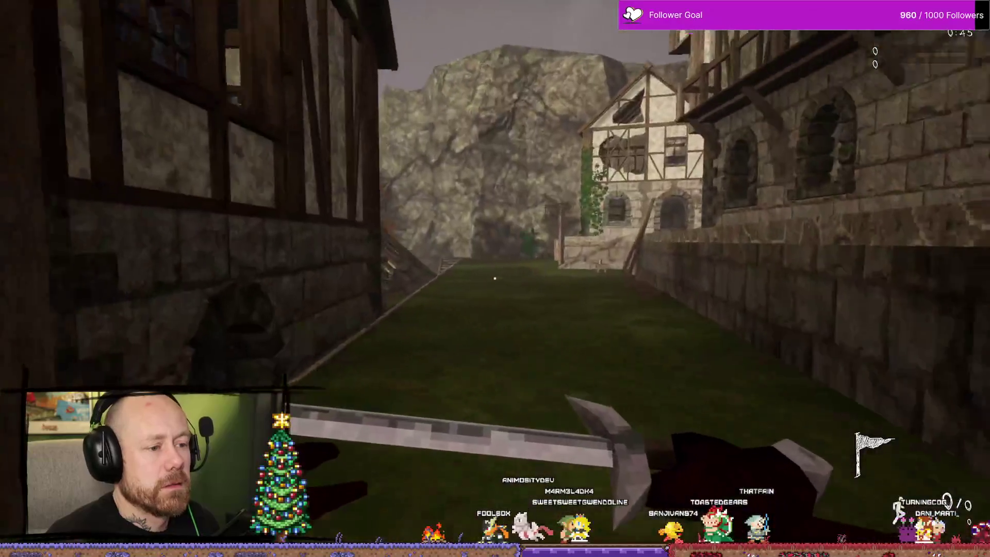
{"action": "key", "text": "w"}
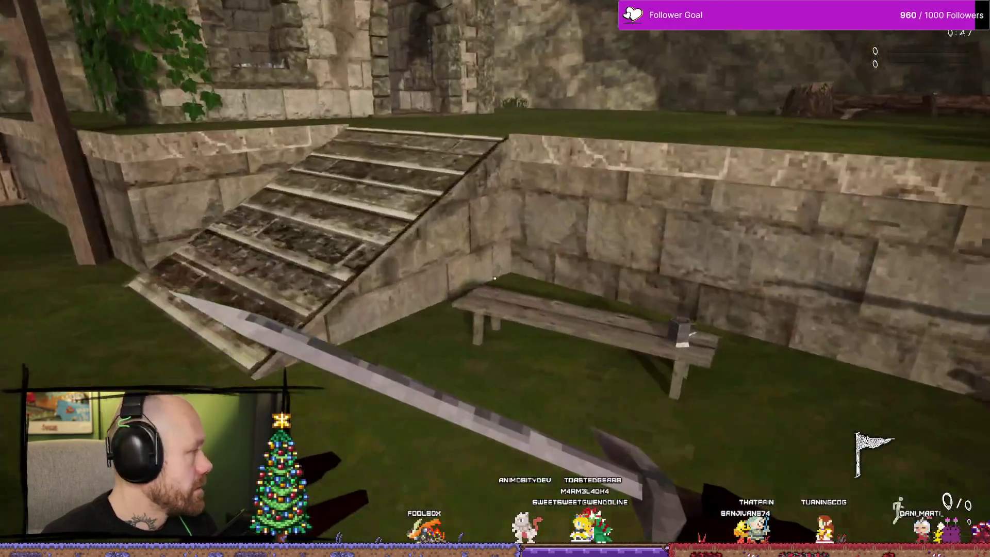
Step: Enter the DEFEND house toward the flag, check the scoreboard, then pause the game
{"action": "key", "text": "w"}
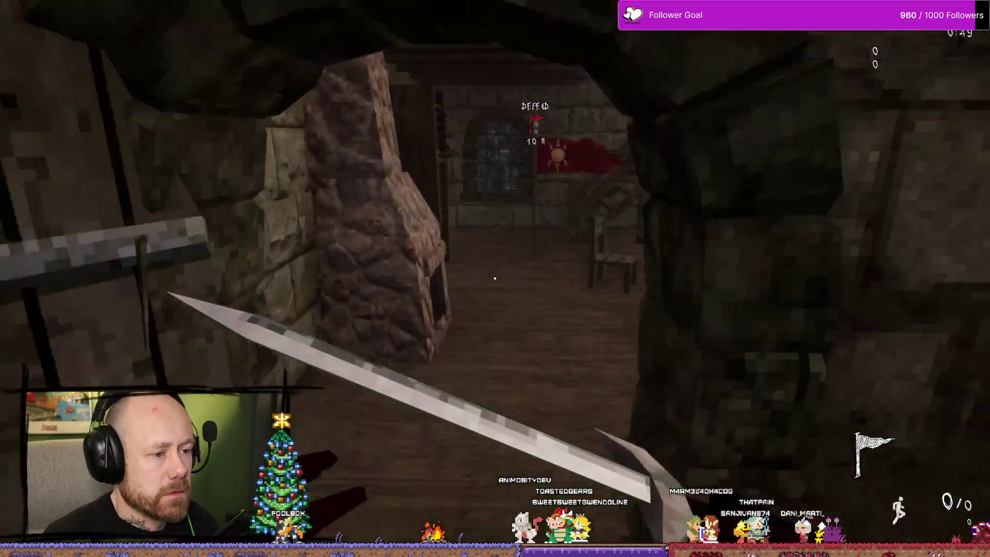
{"action": "key", "text": "w"}
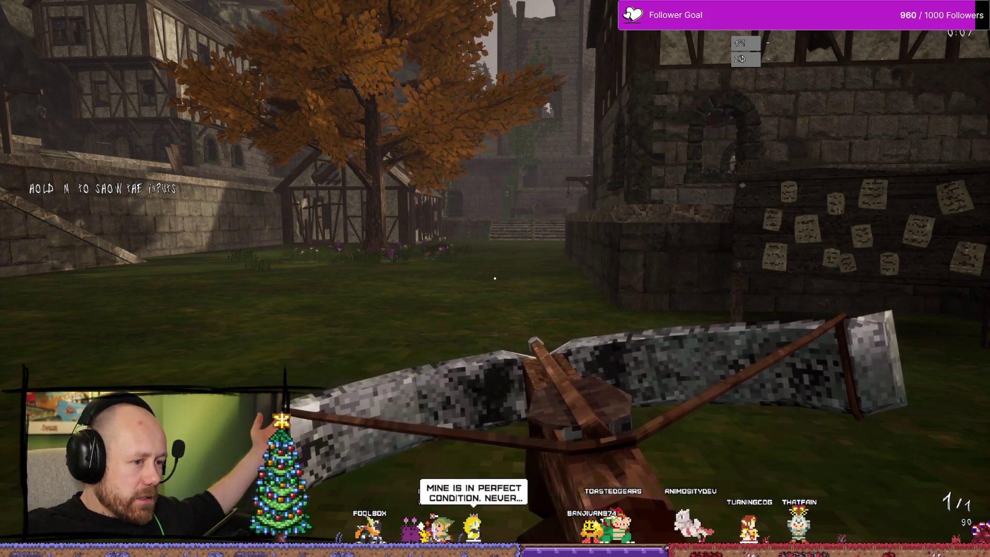
{"action": "key", "text": "Tab"}
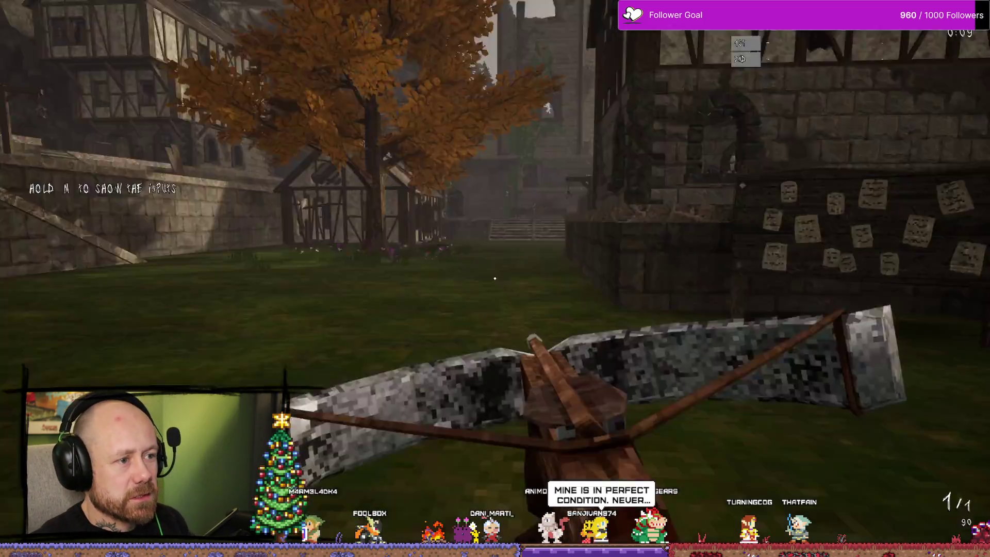
{"action": "key", "text": "Escape"}
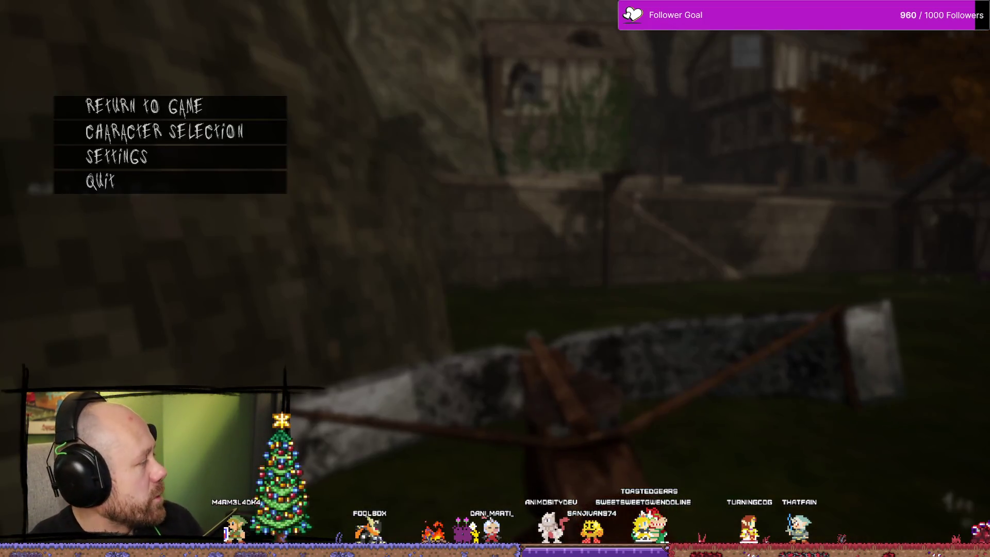
Step: Quit the match from the pause menu and confirm leaving it
{"action": "left_click", "coordinate": [146, 188]}
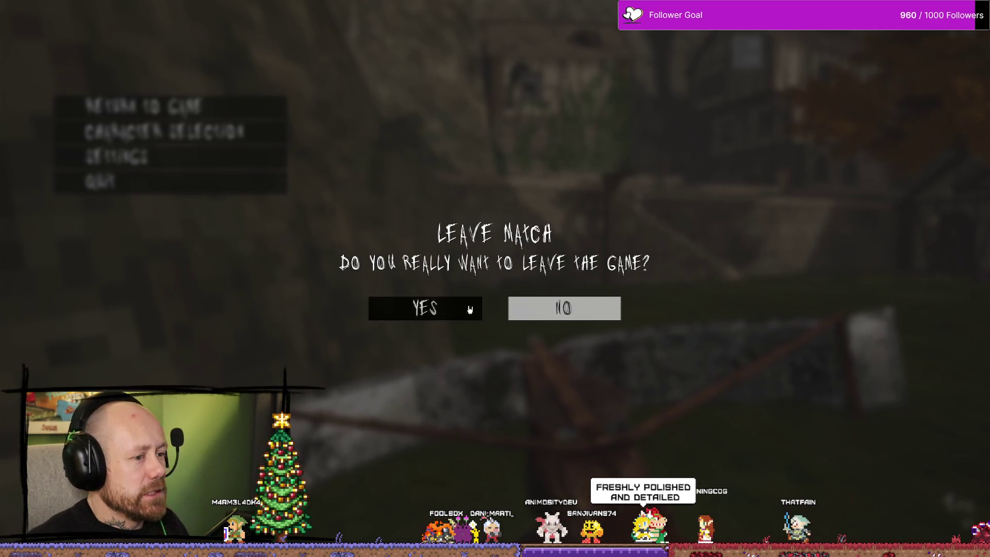
{"action": "left_click", "coordinate": [469, 309]}
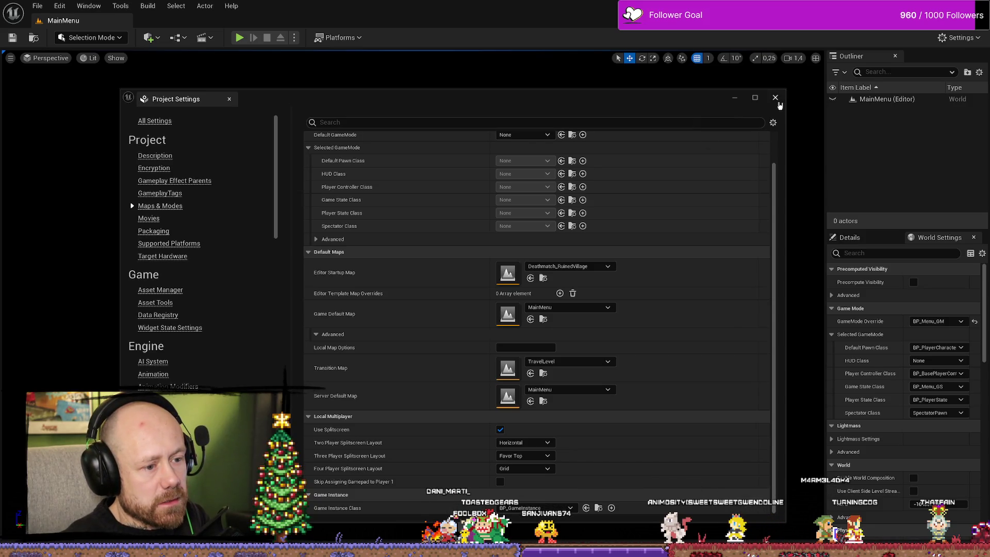
Step: Close Project Settings and the Content Browser, then pan the Event Graph to the Server Travel nodes
{"action": "left_click", "coordinate": [779, 102]}
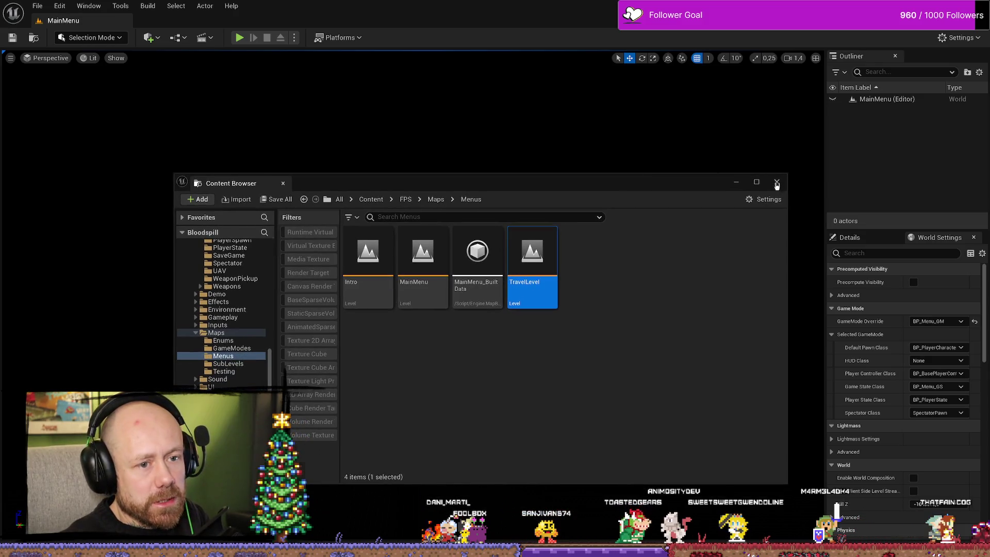
{"action": "left_click", "coordinate": [771, 212]}
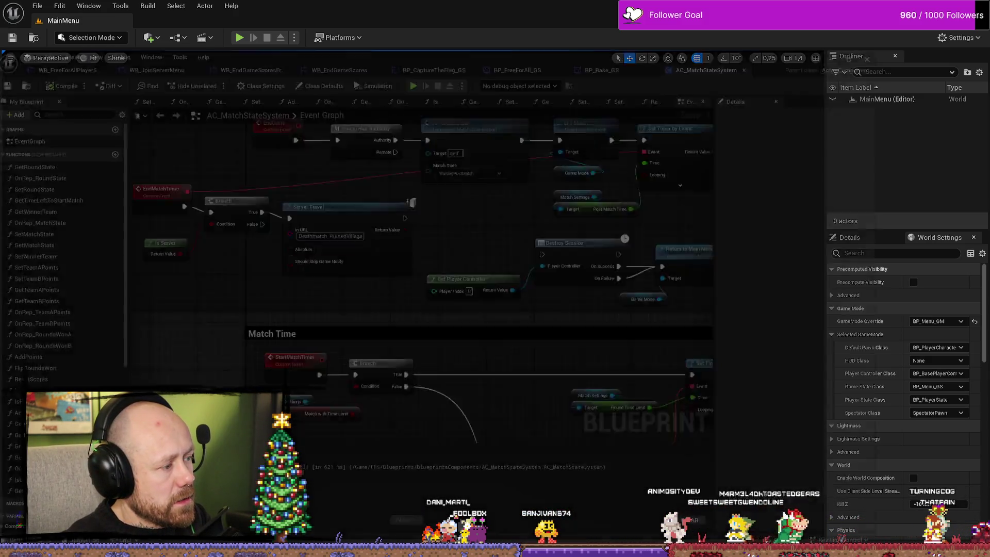
{"action": "scroll", "coordinate": [340, 236], "scroll_direction": "down", "scroll_amount": 4}
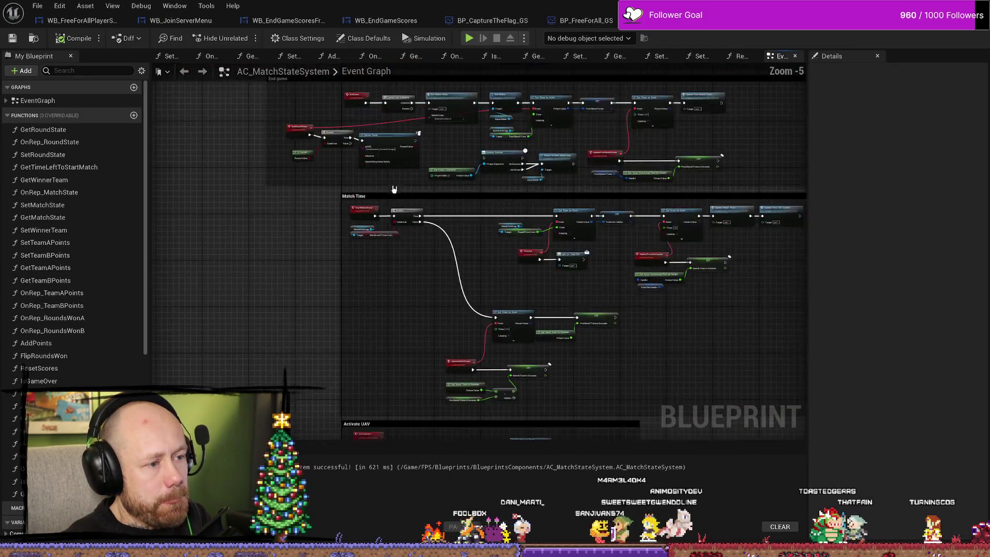
{"action": "scroll", "coordinate": [341, 236], "scroll_direction": "up", "scroll_amount": 6}
{"action": "left_click_drag", "start_coordinate": [341, 236], "coordinate": [367, 273]}
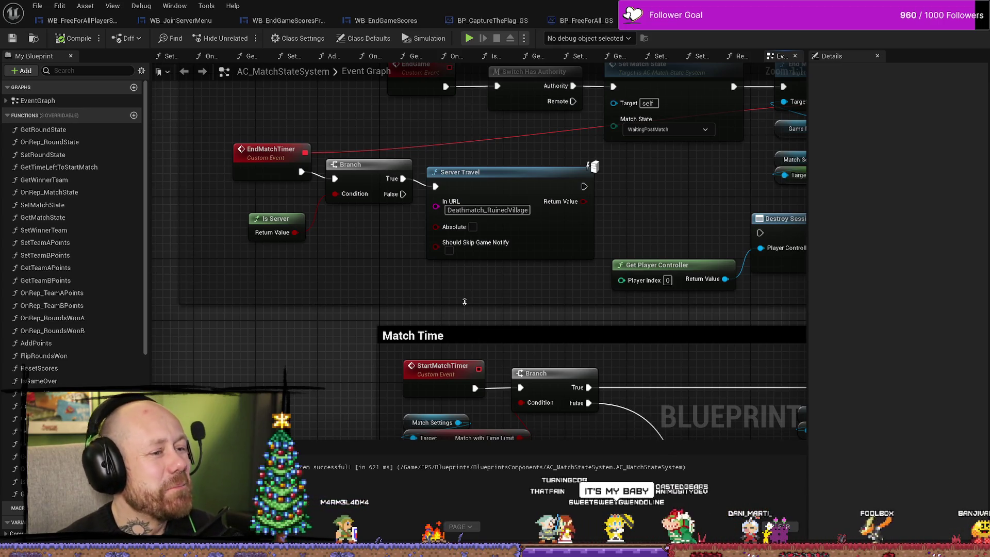
Step: Pan through the End game logic: EndMatchTimer, Switch Has Authority, Destroy Session and Server Travel
{"action": "left_click_drag", "start_coordinate": [593, 167], "coordinate": [550, 192]}
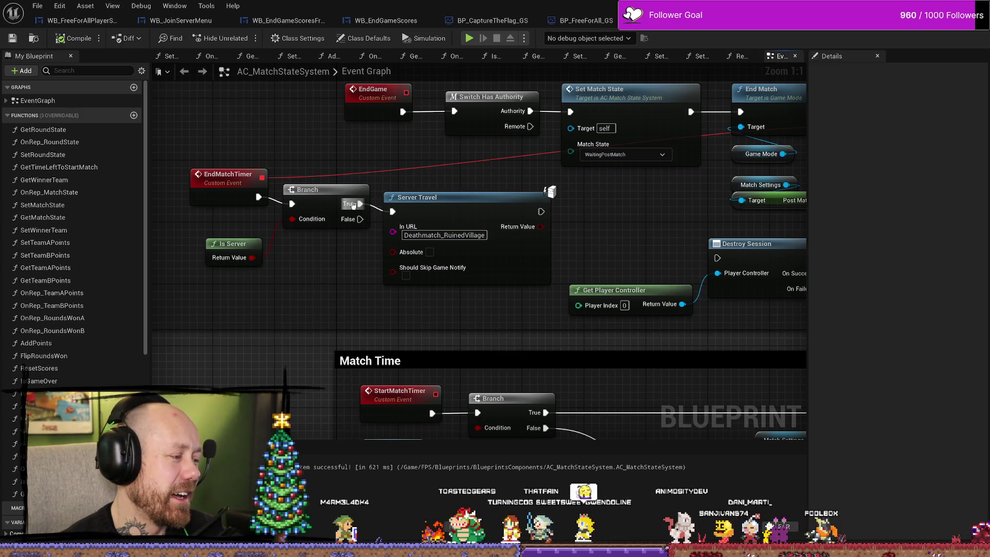
{"action": "left_click_drag", "start_coordinate": [332, 280], "coordinate": [456, 263]}
{"action": "mouse_move", "coordinate": [451, 225]}
{"action": "left_mouse_down"}
{"action": "mouse_move", "coordinate": [386, 331]}
{"action": "mouse_move", "coordinate": [320, 383]}
{"action": "left_mouse_up"}
{"action": "mouse_move", "coordinate": [354, 154]}
{"action": "left_mouse_down"}
{"action": "mouse_move", "coordinate": [689, 192]}
{"action": "mouse_move", "coordinate": [545, 165]}
{"action": "left_mouse_up"}
{"action": "mouse_move", "coordinate": [656, 203]}
{"action": "left_mouse_down"}
{"action": "mouse_move", "coordinate": [550, 234]}
{"action": "mouse_move", "coordinate": [614, 249]}
{"action": "mouse_move", "coordinate": [506, 212]}
{"action": "left_mouse_up"}
{"action": "scroll", "coordinate": [566, 232], "scroll_direction": "down", "scroll_amount": 2}
{"action": "scroll", "coordinate": [506, 212], "scroll_direction": "up", "scroll_amount": 2}
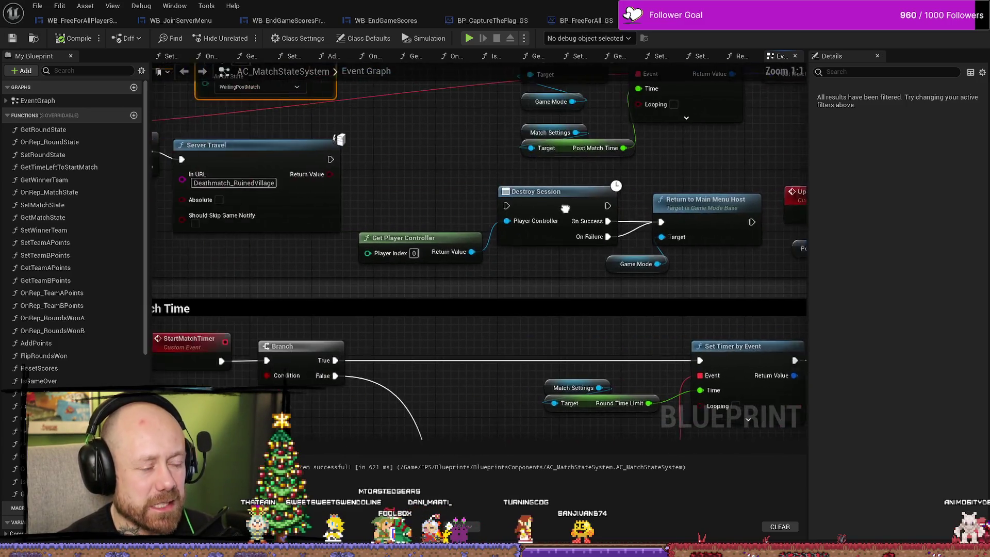
{"action": "left_click_drag", "start_coordinate": [382, 214], "coordinate": [607, 214]}
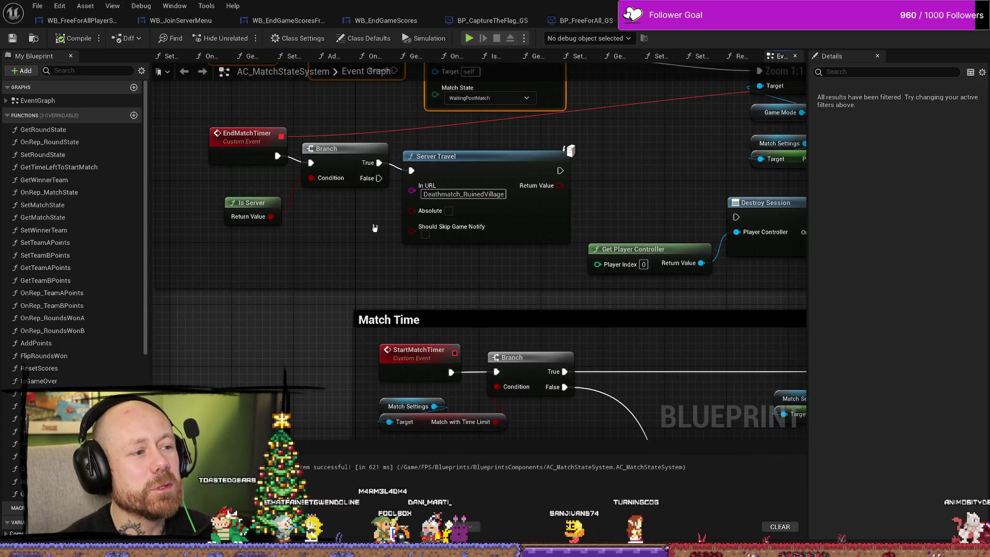
{"action": "mouse_move", "coordinate": [314, 216]}
{"action": "left_mouse_down"}
{"action": "mouse_move", "coordinate": [384, 262]}
{"action": "mouse_move", "coordinate": [455, 211]}
{"action": "mouse_move", "coordinate": [216, 299]}
{"action": "left_mouse_up"}
Step: Nudge the Server Travel group, then inspect the post-match timer, End Match and Return to Main Menu Host nodes
{"action": "mouse_move", "coordinate": [416, 227]}
{"action": "left_mouse_down"}
{"action": "mouse_move", "coordinate": [493, 227]}
{"action": "mouse_move", "coordinate": [392, 227]}
{"action": "left_mouse_up"}
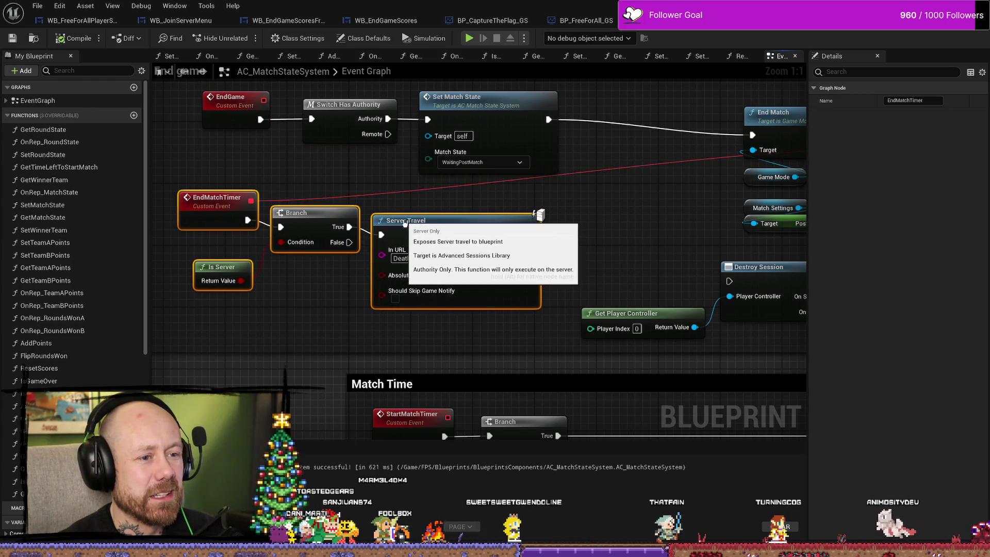
{"action": "left_click", "coordinate": [585, 263]}
{"action": "mouse_move", "coordinate": [603, 212]}
{"action": "left_mouse_down"}
{"action": "mouse_move", "coordinate": [343, 213]}
{"action": "mouse_move", "coordinate": [591, 185]}
{"action": "mouse_move", "coordinate": [386, 204]}
{"action": "left_mouse_up"}
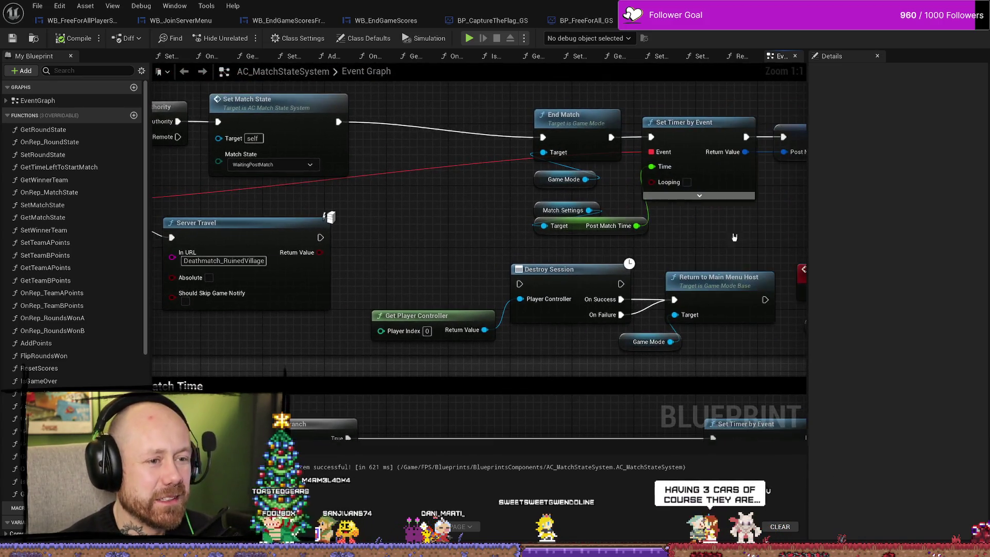
{"action": "left_click_drag", "start_coordinate": [734, 236], "coordinate": [517, 220]}
{"action": "mouse_move", "coordinate": [589, 211]}
{"action": "left_mouse_down"}
{"action": "mouse_move", "coordinate": [303, 233]}
{"action": "mouse_move", "coordinate": [502, 178]}
{"action": "mouse_move", "coordinate": [587, 234]}
{"action": "mouse_move", "coordinate": [487, 236]}
{"action": "left_mouse_up"}
{"action": "scroll", "coordinate": [486, 236], "scroll_direction": "down", "scroll_amount": 2}
{"action": "left_click_drag", "start_coordinate": [602, 234], "coordinate": [777, 223]}
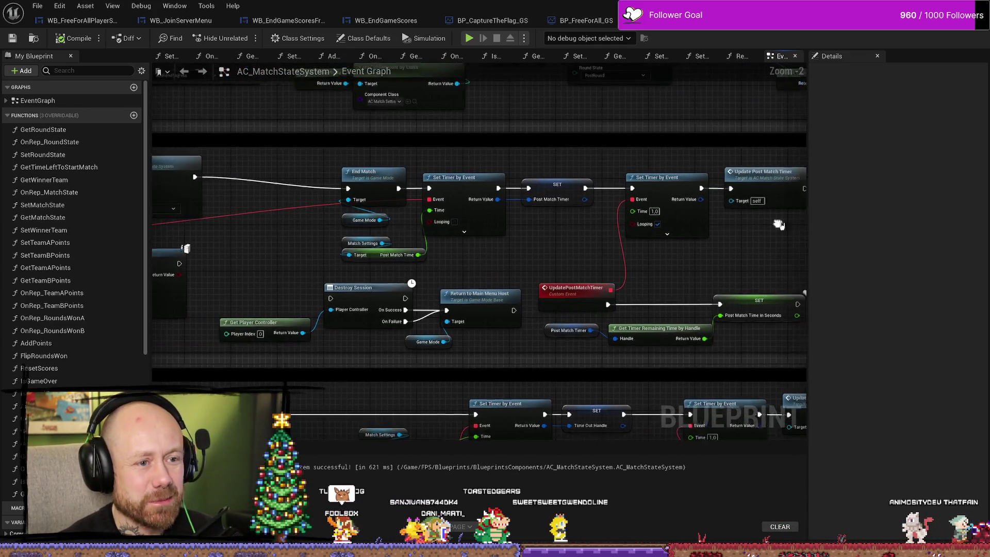
Step: Return to the End game section, select Set Match State, and bring the EndRound event into view
{"action": "left_click_drag", "start_coordinate": [291, 177], "coordinate": [623, 178]}
{"action": "left_click", "coordinate": [525, 166]}
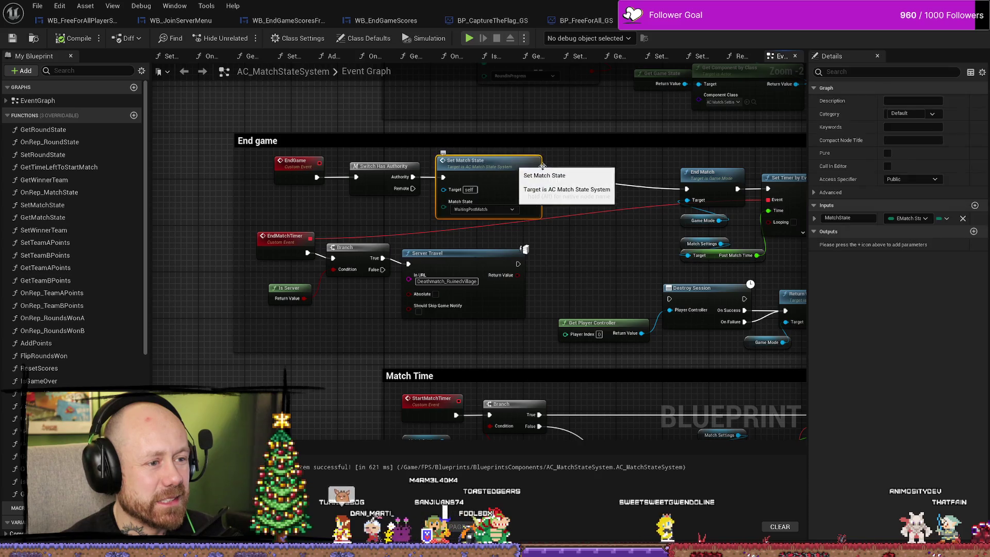
{"action": "scroll", "coordinate": [610, 176], "scroll_direction": "down", "scroll_amount": 1}
{"action": "left_click_drag", "start_coordinate": [614, 180], "coordinate": [428, 240]}
{"action": "mouse_move", "coordinate": [640, 194]}
{"action": "left_mouse_down"}
{"action": "mouse_move", "coordinate": [586, 237]}
{"action": "mouse_move", "coordinate": [579, 268]}
{"action": "mouse_move", "coordinate": [603, 278]}
{"action": "mouse_move", "coordinate": [584, 263]}
{"action": "left_mouse_up"}
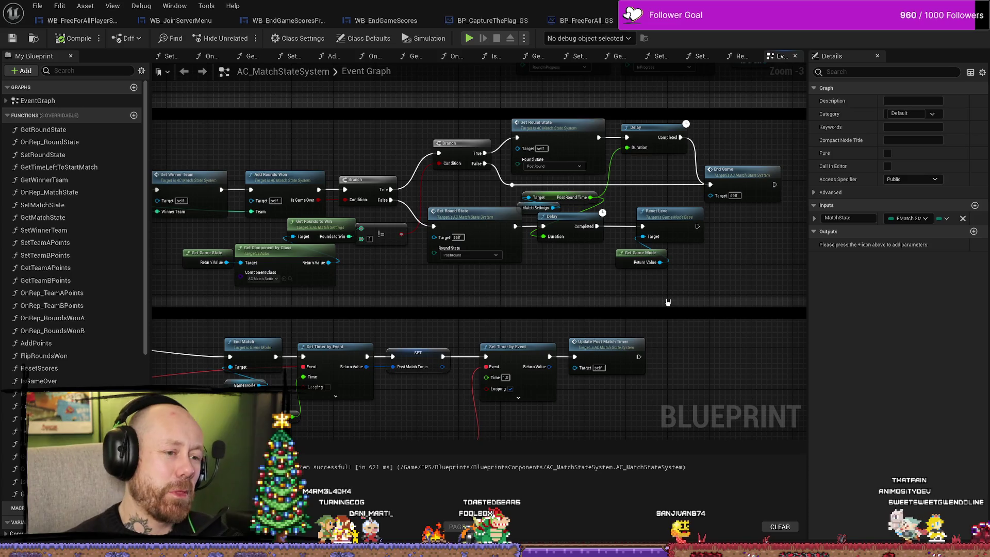
{"action": "left_click_drag", "start_coordinate": [155, 281], "coordinate": [419, 257]}
Step: Nudge the Get Round State node, then review EndRound's Delay, End Game and Reset Level nodes
{"action": "mouse_move", "coordinate": [290, 203]}
{"action": "left_mouse_down"}
{"action": "mouse_move", "coordinate": [279, 209]}
{"action": "mouse_move", "coordinate": [321, 208]}
{"action": "left_mouse_up"}
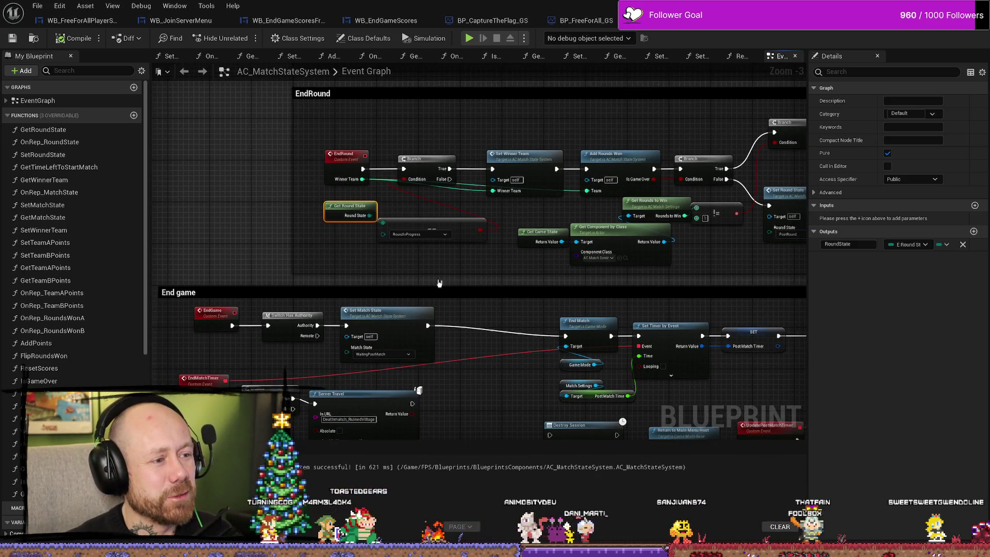
{"action": "key", "text": "ctrl+z"}
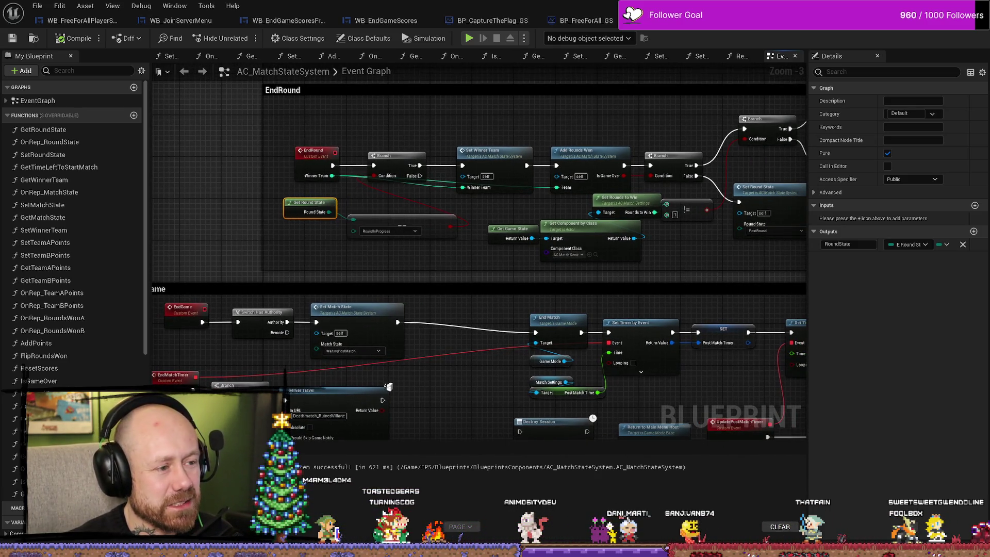
{"action": "left_click_drag", "start_coordinate": [449, 262], "coordinate": [385, 271]}
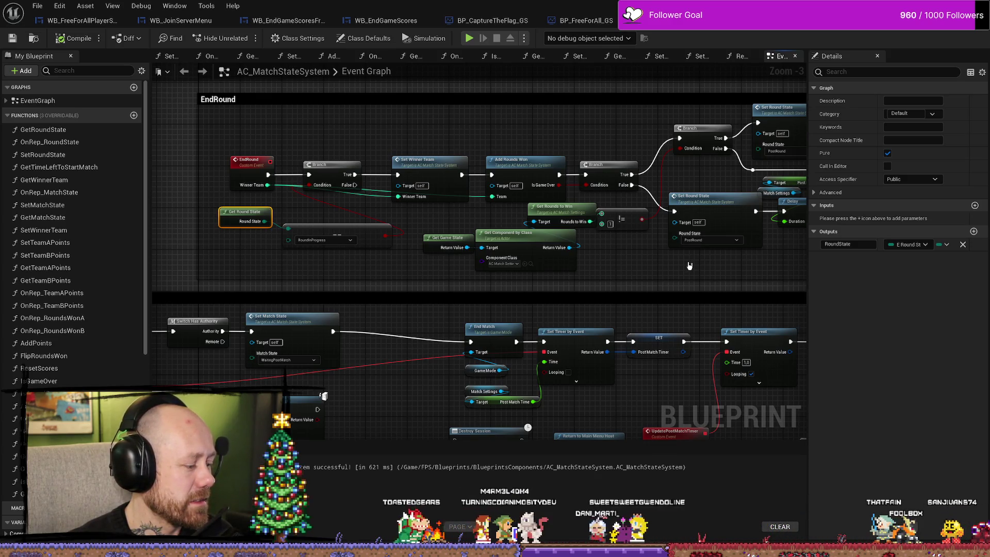
{"action": "left_click_drag", "start_coordinate": [689, 266], "coordinate": [376, 266]}
{"action": "mouse_move", "coordinate": [689, 245]}
{"action": "left_mouse_down"}
{"action": "mouse_move", "coordinate": [495, 201]}
{"action": "mouse_move", "coordinate": [454, 181]}
{"action": "left_mouse_up"}
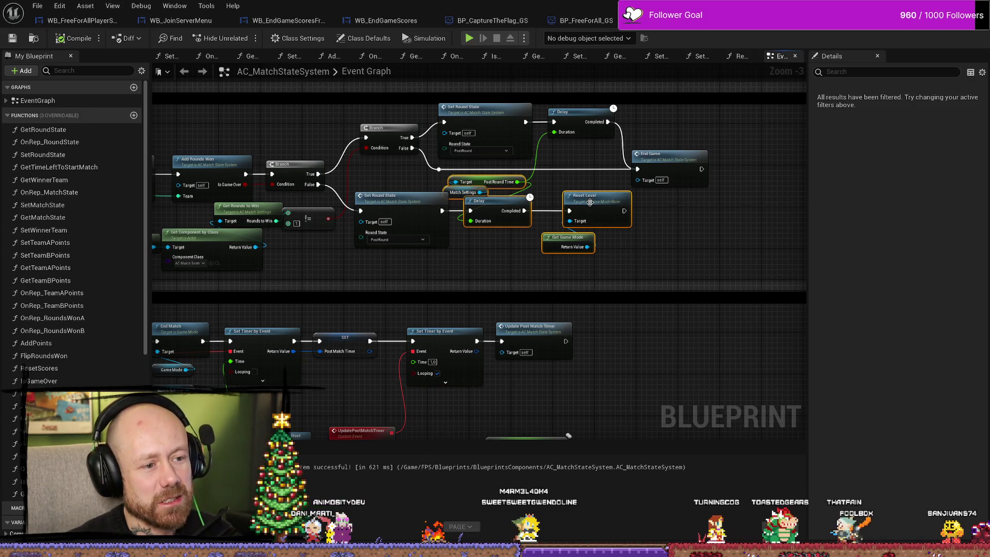
Step: Check the Post Round Time getter's details and nudge the Delay and Reset Level nodes right
{"action": "left_click", "coordinate": [508, 275]}
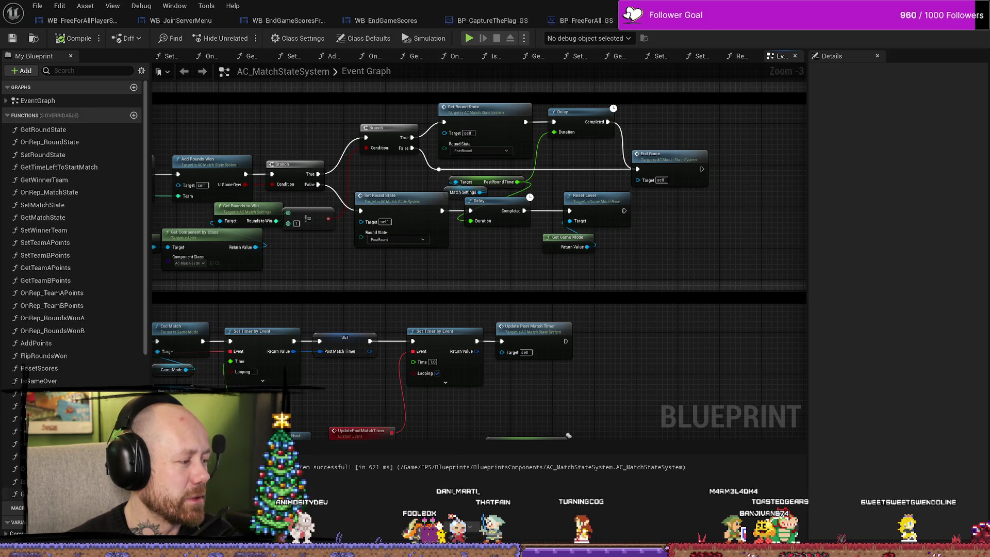
{"action": "left_click_drag", "start_coordinate": [669, 237], "coordinate": [624, 266]}
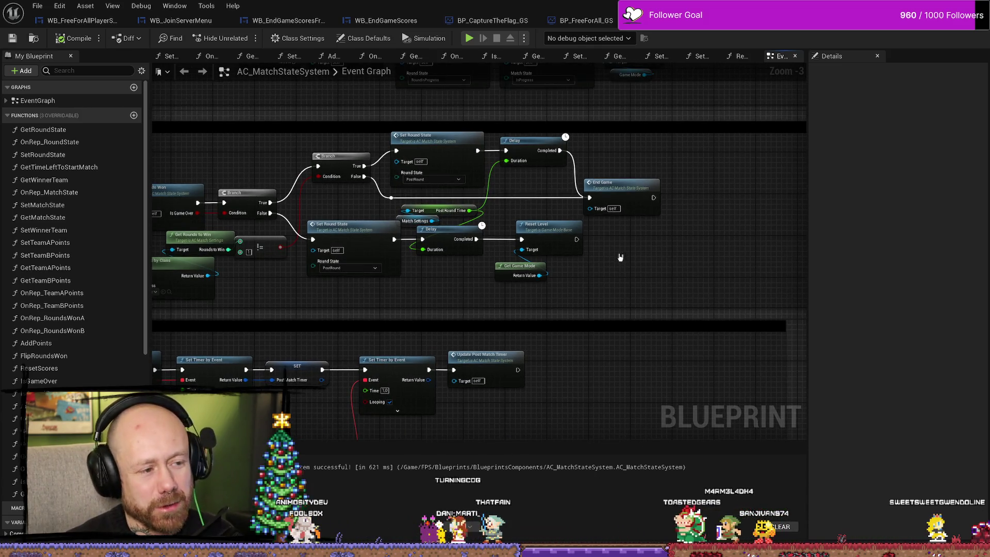
{"action": "left_click", "coordinate": [428, 219]}
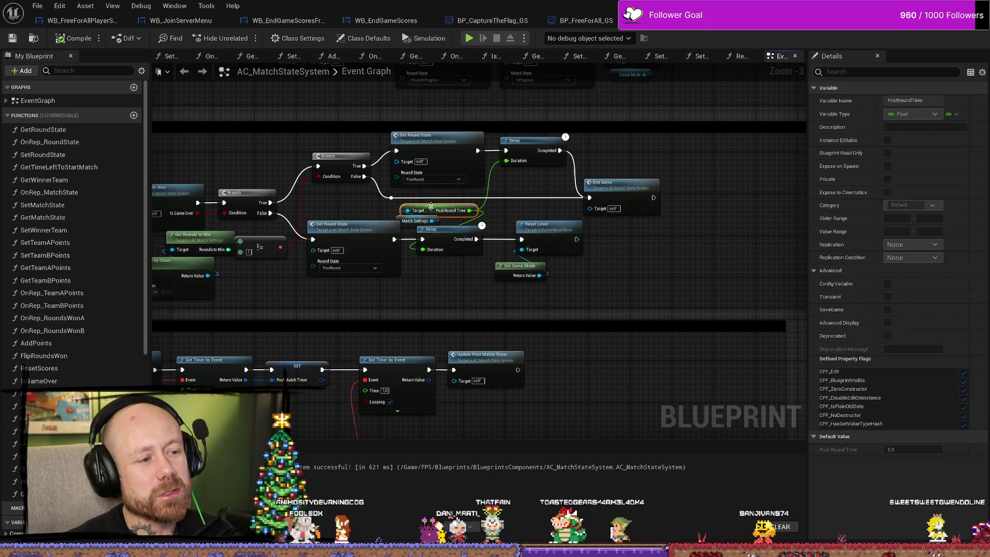
{"action": "left_click", "coordinate": [508, 209]}
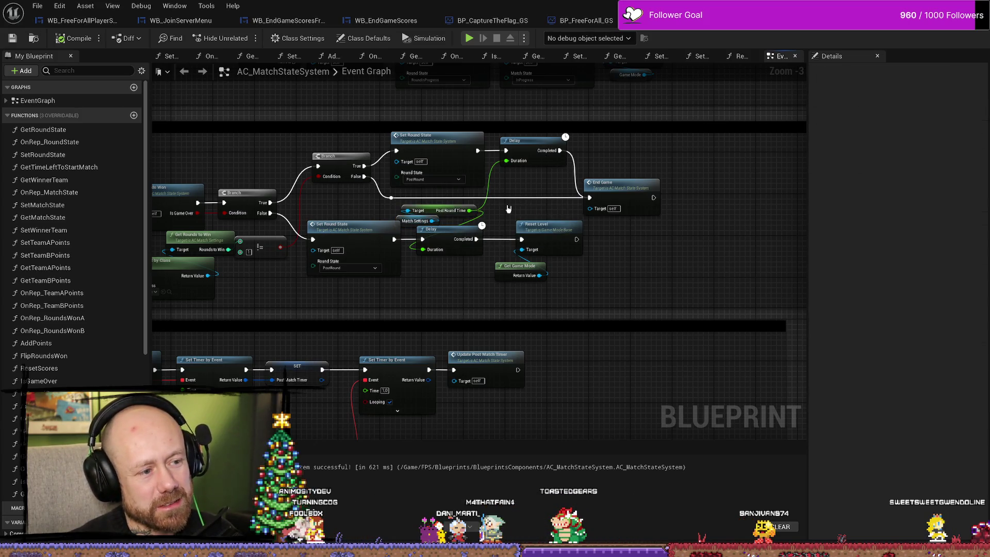
{"action": "left_click", "coordinate": [412, 213]}
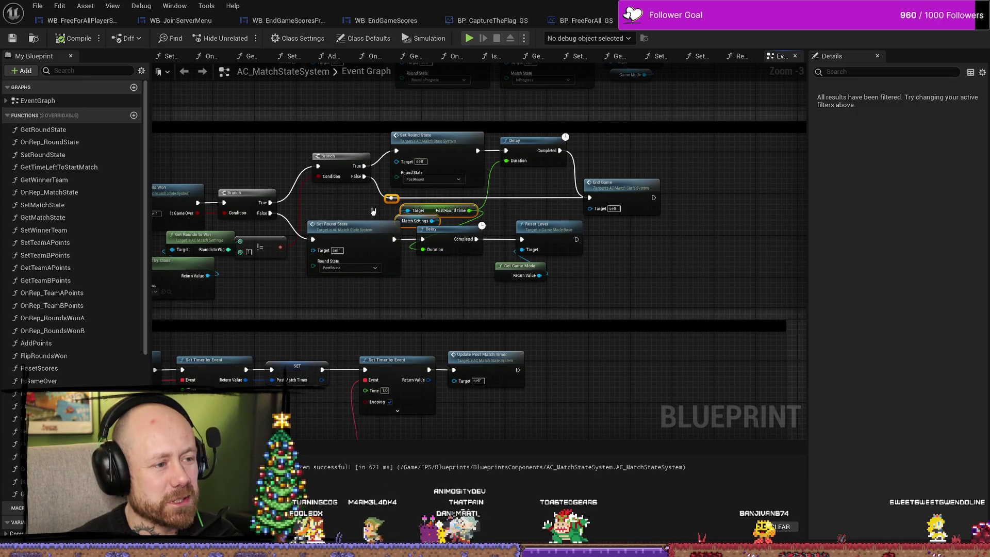
{"action": "left_click", "coordinate": [398, 212]}
{"action": "left_click", "coordinate": [402, 212]}
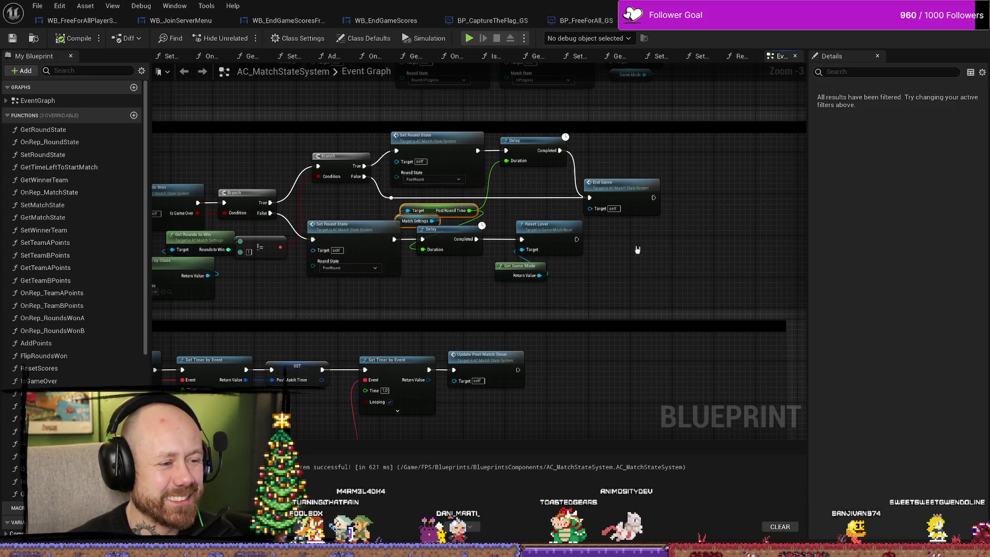
{"action": "left_click", "coordinate": [658, 289]}
{"action": "left_click_drag", "start_coordinate": [444, 246], "coordinate": [451, 246]}
{"action": "scroll", "coordinate": [366, 180], "scroll_direction": "down", "scroll_amount": 3}
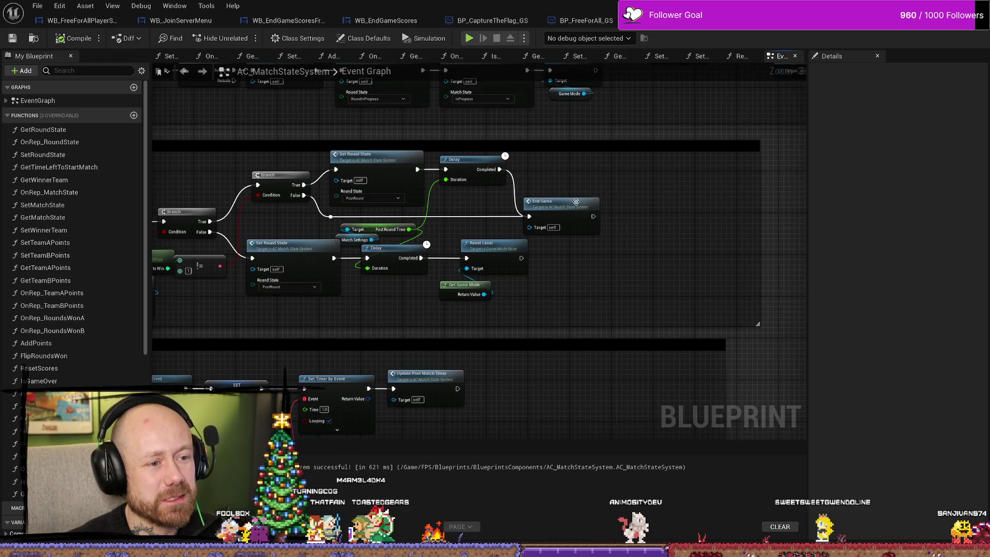
Step: Pan to the End game comment box and nudge its Server Travel node slightly up-right
{"action": "scroll", "coordinate": [481, 206], "scroll_direction": "up", "scroll_amount": 3}
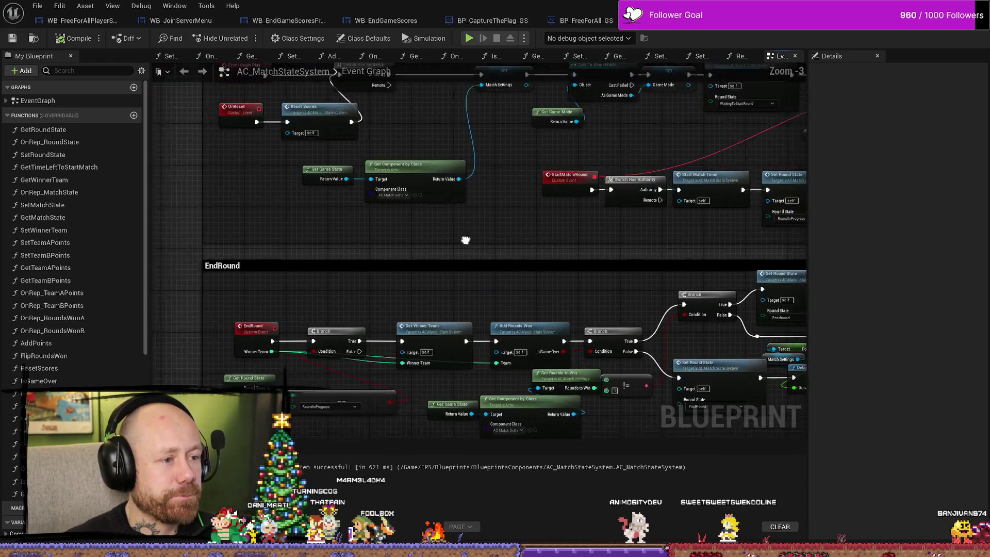
{"action": "mouse_move", "coordinate": [665, 265]}
{"action": "left_mouse_down"}
{"action": "mouse_move", "coordinate": [331, 261]}
{"action": "mouse_move", "coordinate": [464, 252]}
{"action": "mouse_move", "coordinate": [522, 237]}
{"action": "mouse_move", "coordinate": [495, 239]}
{"action": "mouse_move", "coordinate": [603, 294]}
{"action": "left_mouse_up"}
{"action": "scroll", "coordinate": [494, 249], "scroll_direction": "down", "scroll_amount": 6}
{"action": "scroll", "coordinate": [604, 294], "scroll_direction": "up", "scroll_amount": 7}
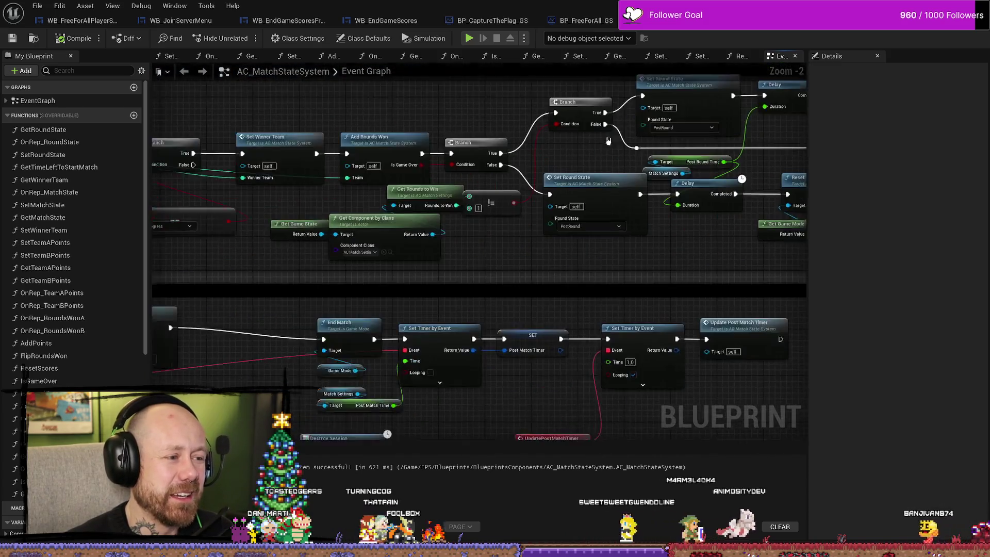
{"action": "scroll", "coordinate": [608, 141], "scroll_direction": "down", "scroll_amount": 1}
{"action": "left_click_drag", "start_coordinate": [609, 140], "coordinate": [521, 260]}
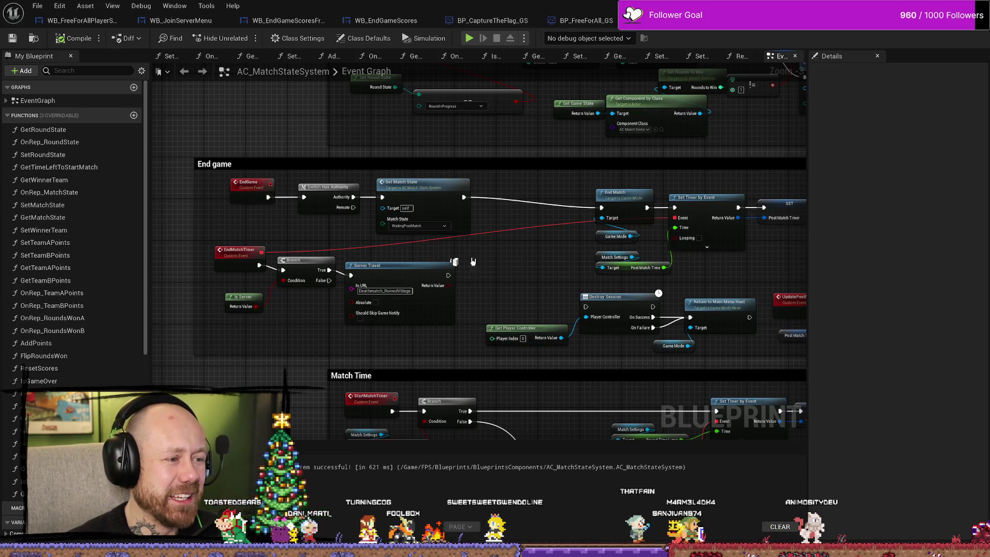
{"action": "mouse_move", "coordinate": [507, 272]}
{"action": "left_mouse_down"}
{"action": "mouse_move", "coordinate": [482, 262]}
{"action": "mouse_move", "coordinate": [526, 261]}
{"action": "left_mouse_up"}
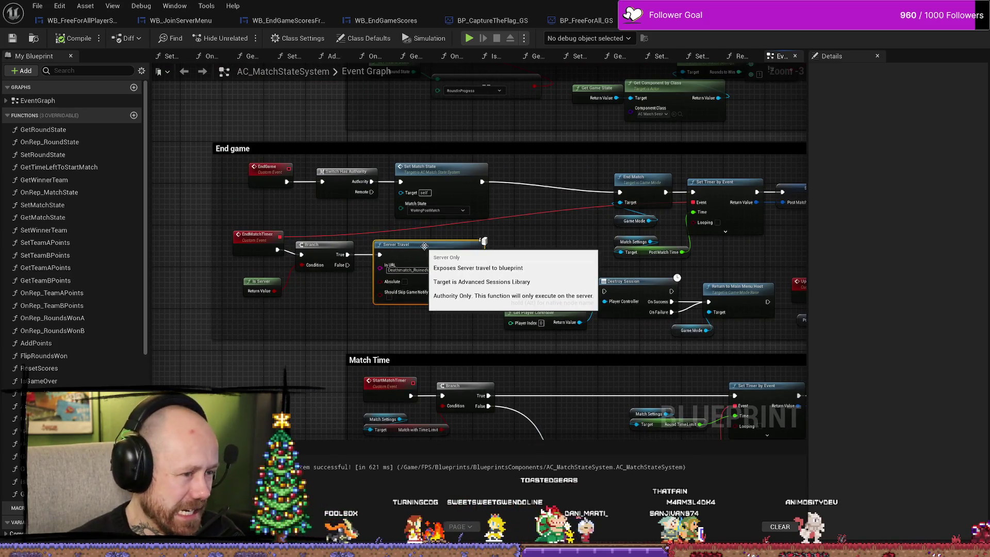
{"action": "left_click_drag", "start_coordinate": [421, 249], "coordinate": [431, 244]}
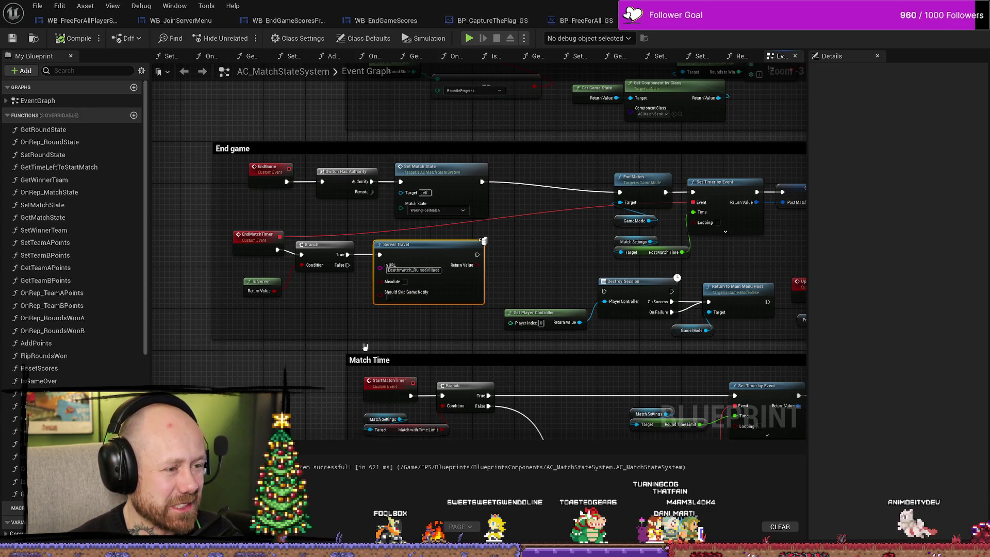
{"action": "left_click_drag", "start_coordinate": [365, 347], "coordinate": [410, 342]}
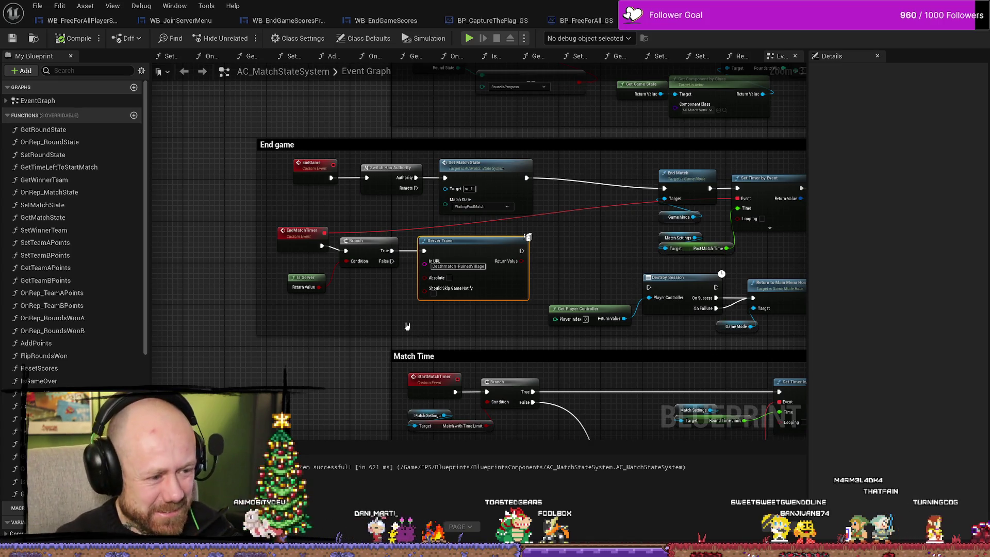
{"action": "left_click_drag", "start_coordinate": [569, 255], "coordinate": [523, 274]}
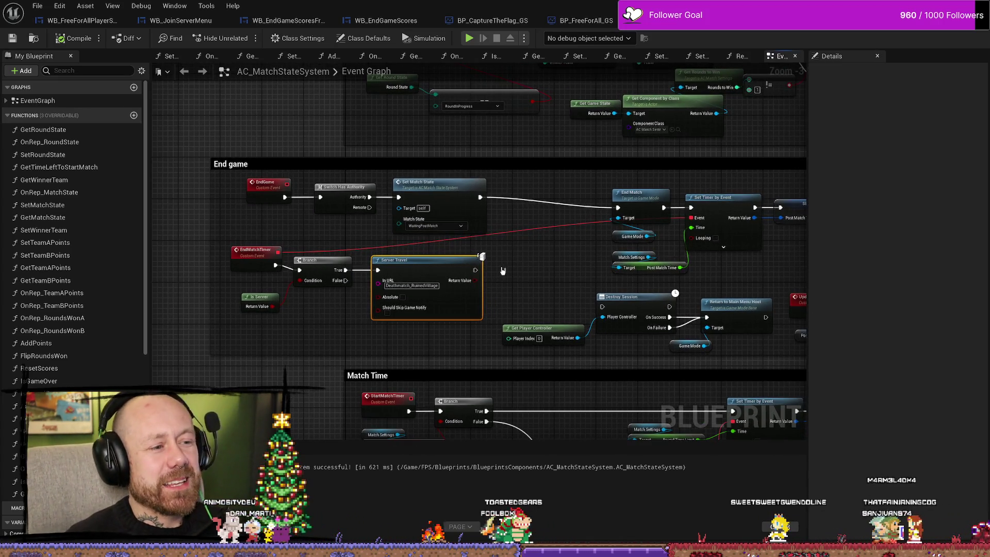
Step: Pan the graph to frame the whole End game section around the Server Travel node
{"action": "scroll", "coordinate": [518, 279], "scroll_direction": "down", "scroll_amount": 5}
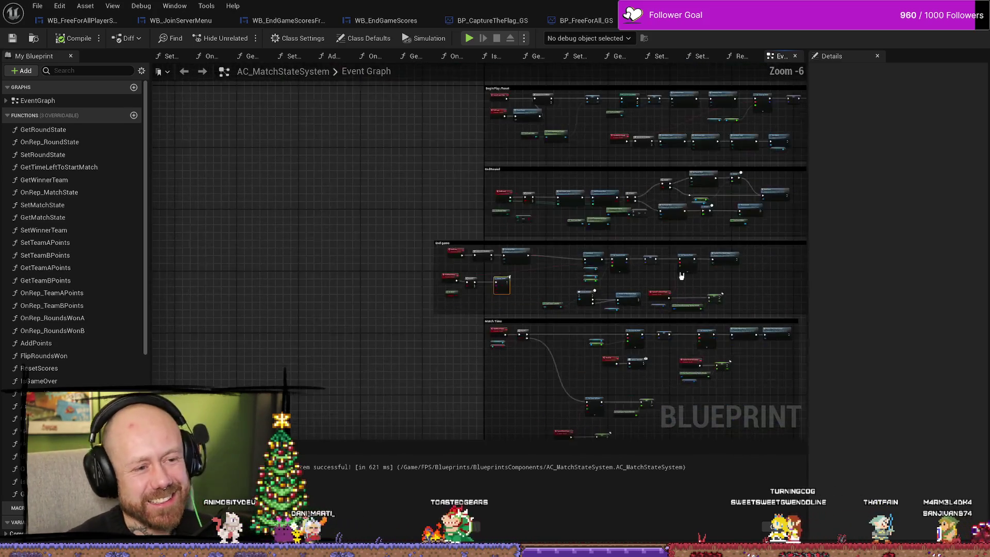
{"action": "scroll", "coordinate": [687, 217], "scroll_direction": "up", "scroll_amount": 5}
{"action": "scroll", "coordinate": [687, 217], "scroll_direction": "down", "scroll_amount": 4}
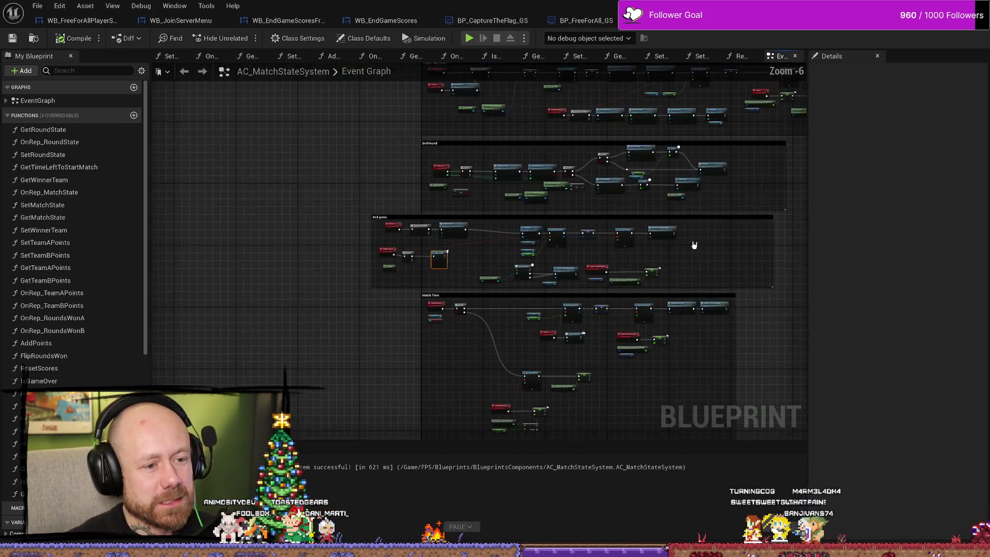
{"action": "scroll", "coordinate": [691, 243], "scroll_direction": "up", "scroll_amount": 3}
{"action": "left_click_drag", "start_coordinate": [710, 201], "coordinate": [784, 220]}
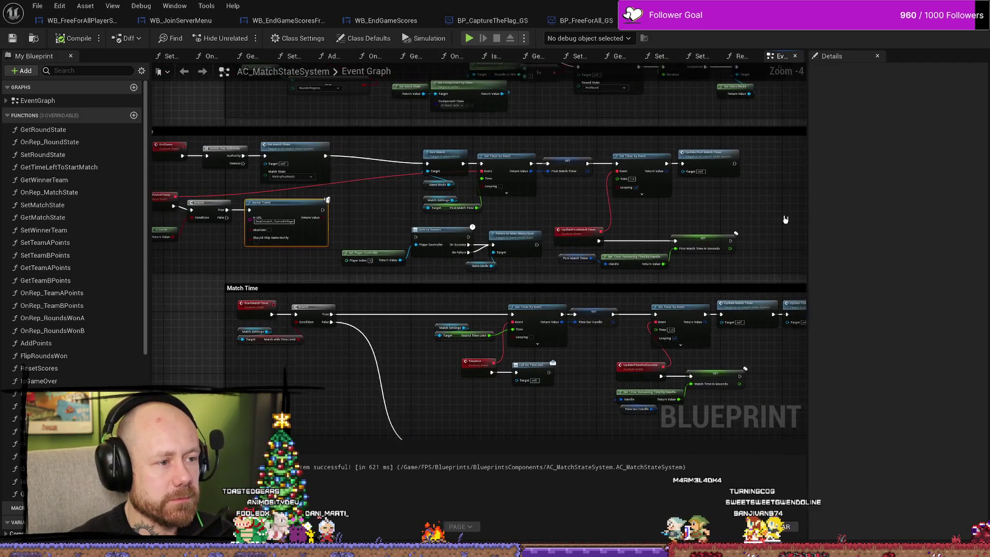
{"action": "left_click_drag", "start_coordinate": [330, 228], "coordinate": [439, 261]}
{"action": "scroll", "coordinate": [439, 261], "scroll_direction": "up", "scroll_amount": 2}
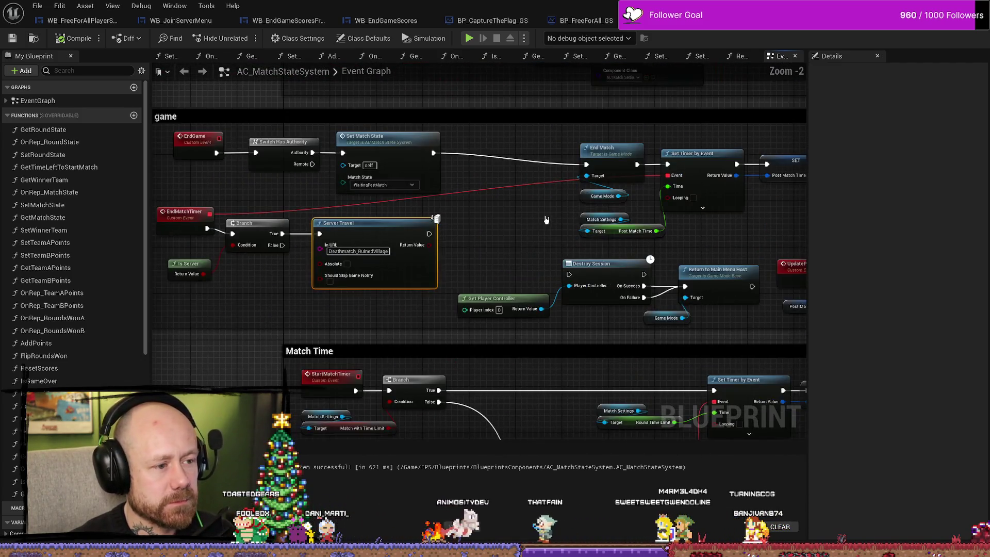
{"action": "left_click_drag", "start_coordinate": [240, 279], "coordinate": [350, 281]}
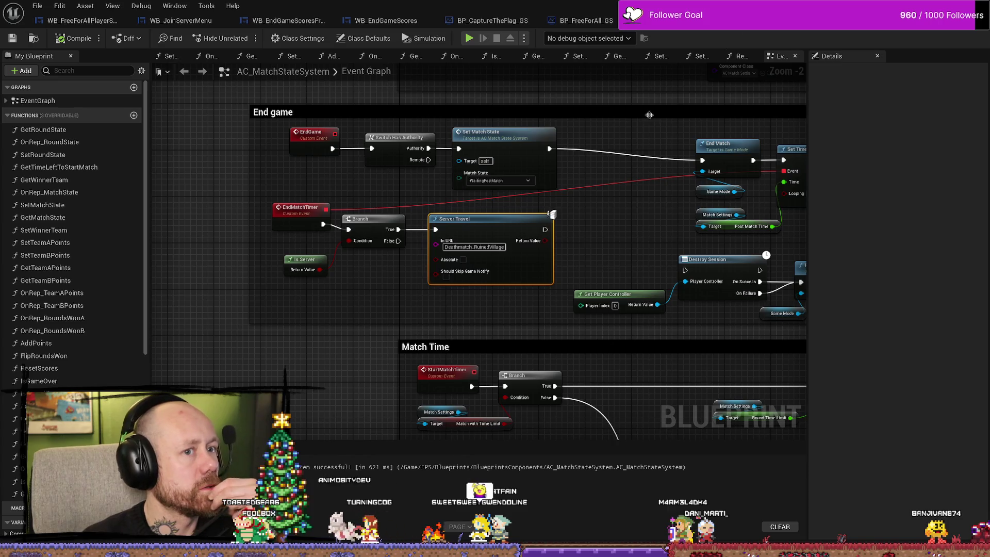
Step: Inspect the EndMatchTimer event and its timer nodes, then switch to BP_Base_GS's Event Graph
{"action": "left_click", "coordinate": [317, 185]}
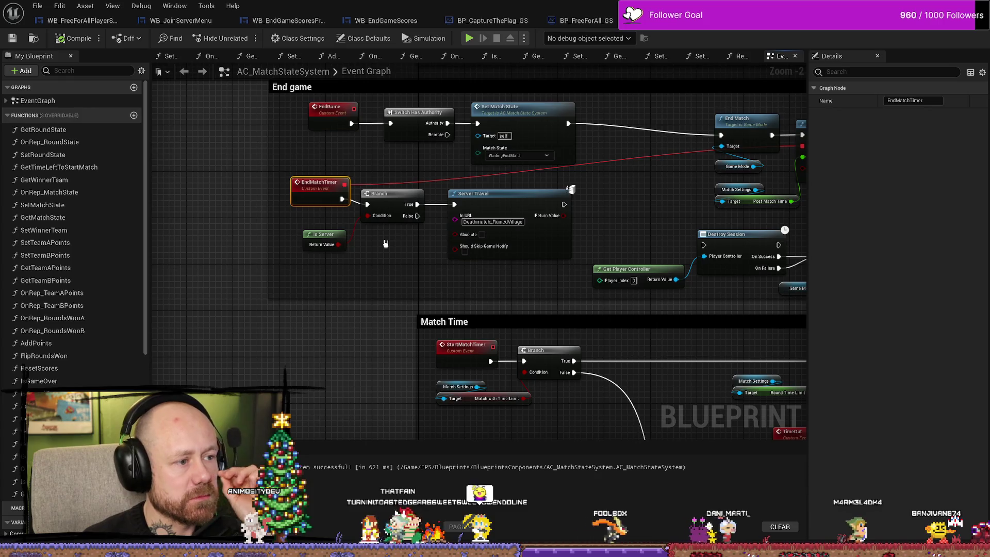
{"action": "left_click_drag", "start_coordinate": [548, 226], "coordinate": [206, 207]}
{"action": "scroll", "coordinate": [418, 222], "scroll_direction": "down", "scroll_amount": 1}
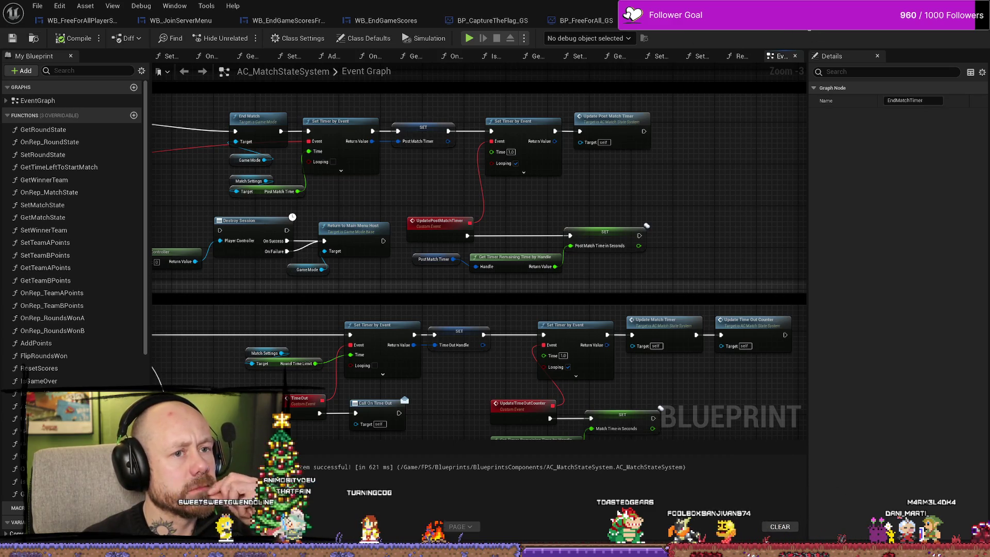
{"action": "left_click", "coordinate": [707, 21]}
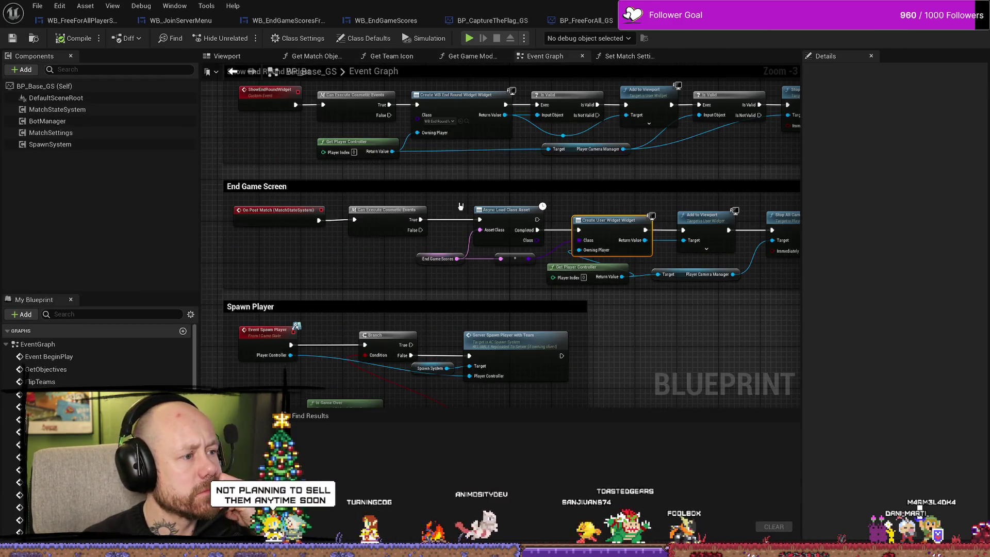
Step: Scroll through BP_Base_GS's On Post Match logic, then switch to the WB_EndGameScores Event Graph
{"action": "scroll", "coordinate": [567, 191], "scroll_direction": "down", "scroll_amount": 3}
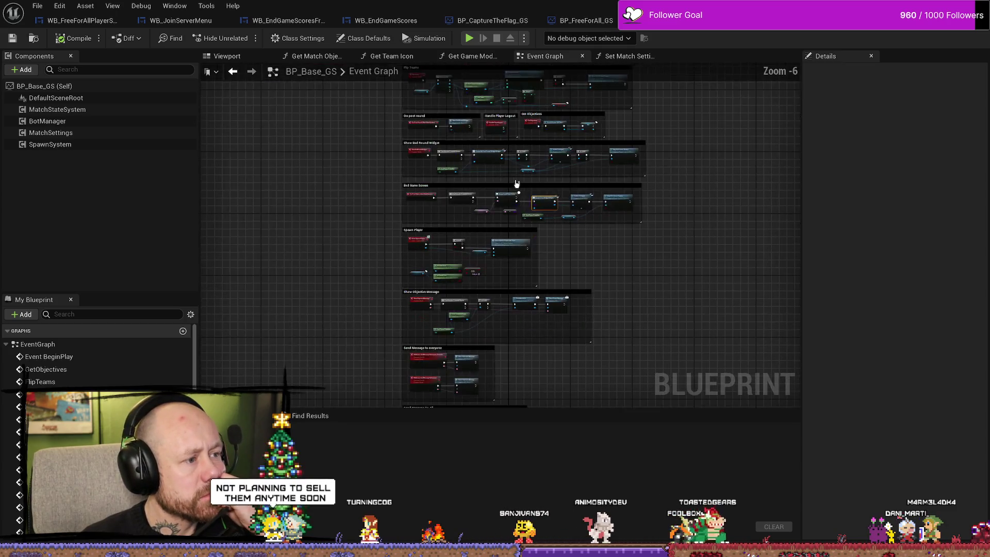
{"action": "scroll", "coordinate": [478, 226], "scroll_direction": "up", "scroll_amount": 3}
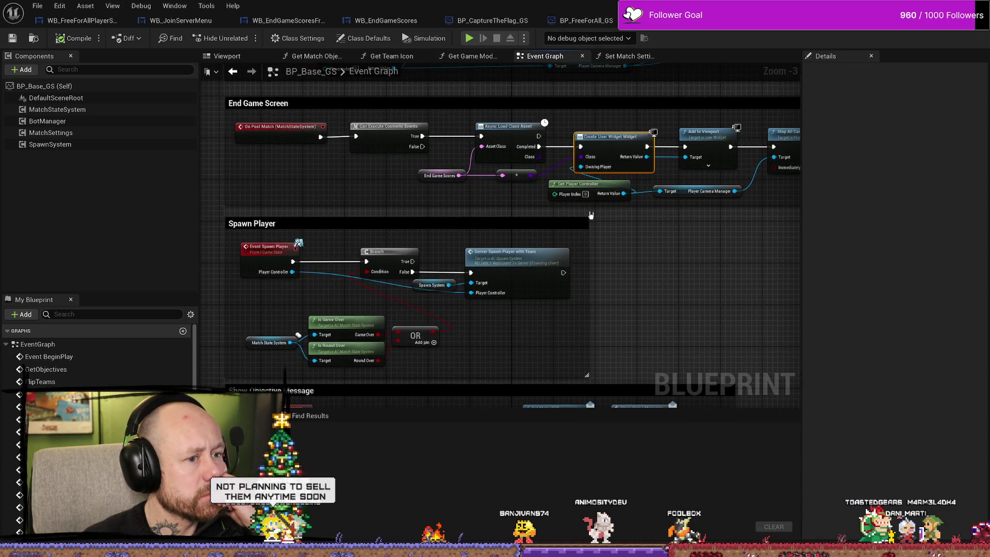
{"action": "scroll", "coordinate": [376, 205], "scroll_direction": "down", "scroll_amount": 3}
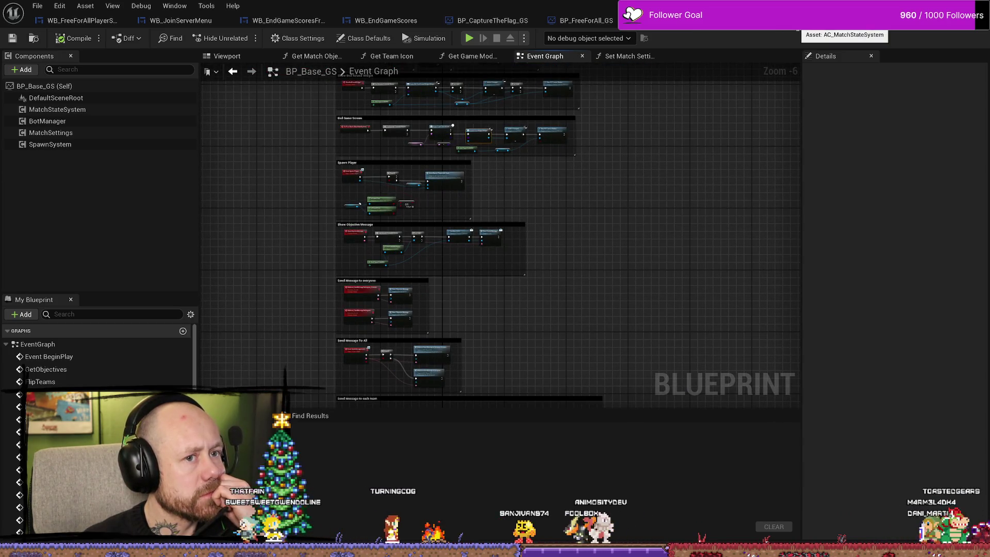
{"action": "scroll", "coordinate": [462, 199], "scroll_direction": "up", "scroll_amount": 3}
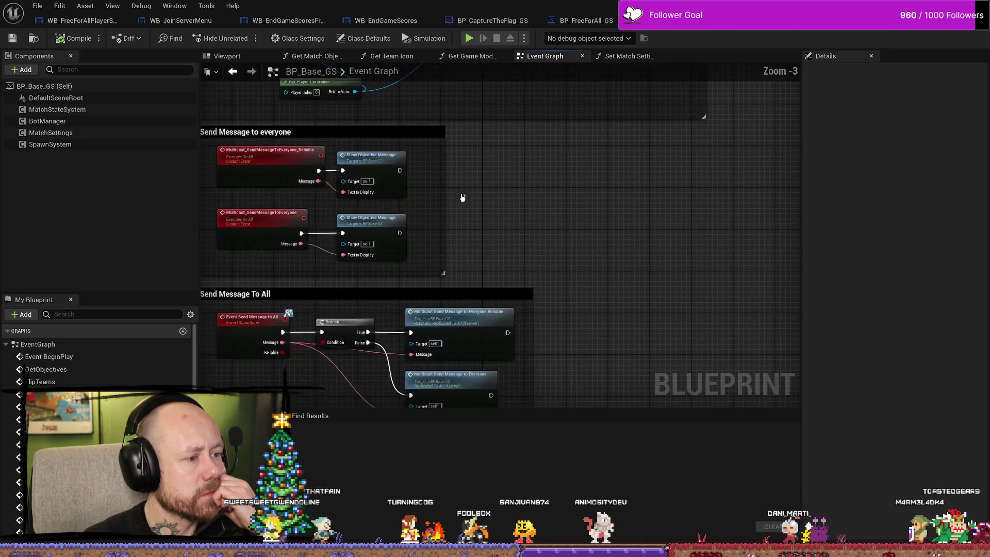
{"action": "scroll", "coordinate": [512, 269], "scroll_direction": "down", "scroll_amount": 2}
{"action": "scroll", "coordinate": [512, 269], "scroll_direction": "up", "scroll_amount": 3}
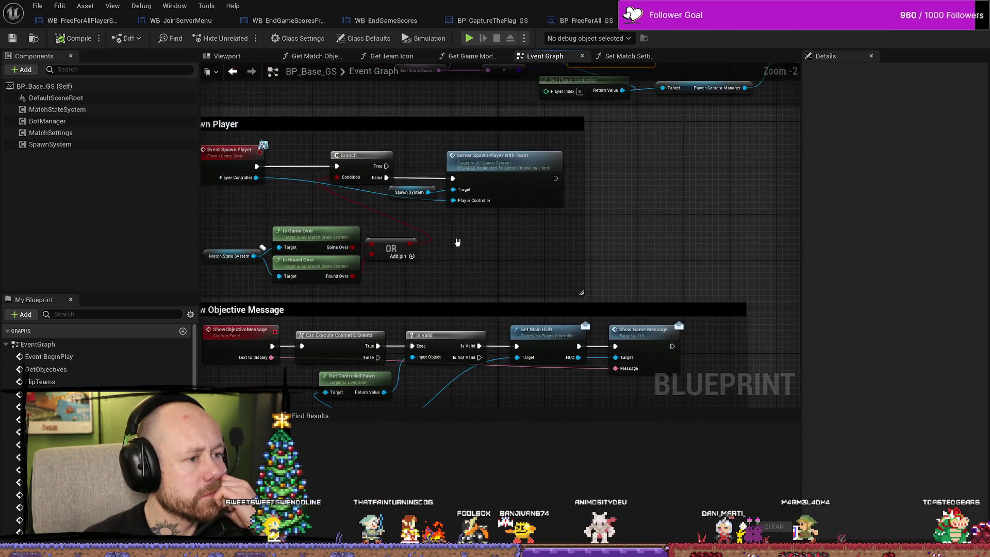
{"action": "left_click", "coordinate": [402, 21]}
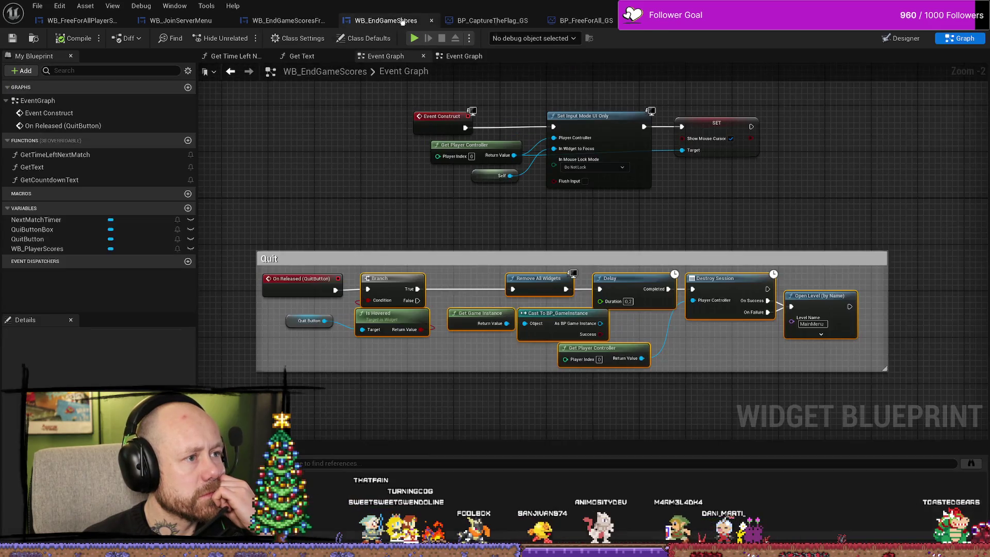
Step: In the WB_EndGameScoresFreeForAll layout, select the 'Returning to the Main Menu' countdown text
{"action": "left_click", "coordinate": [296, 23]}
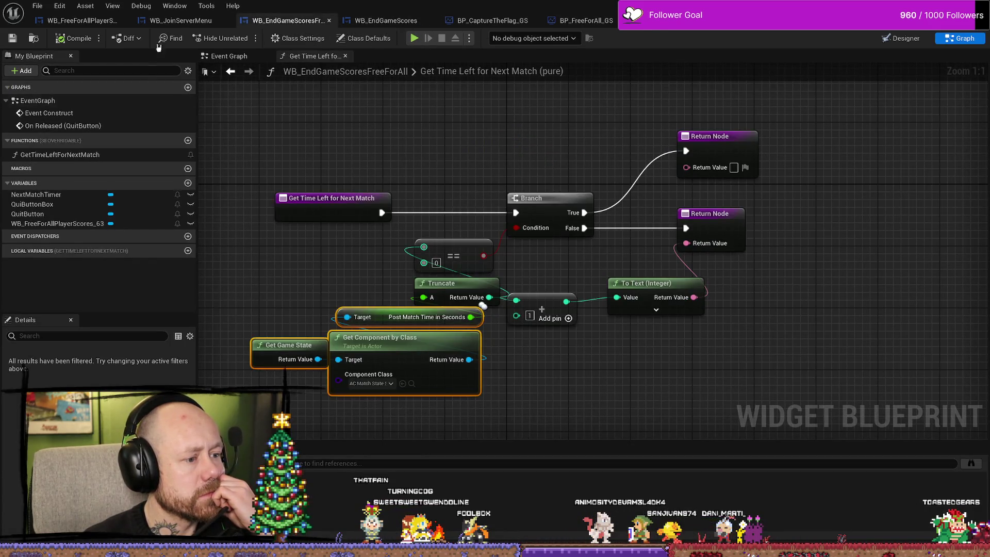
{"action": "left_click", "coordinate": [183, 24]}
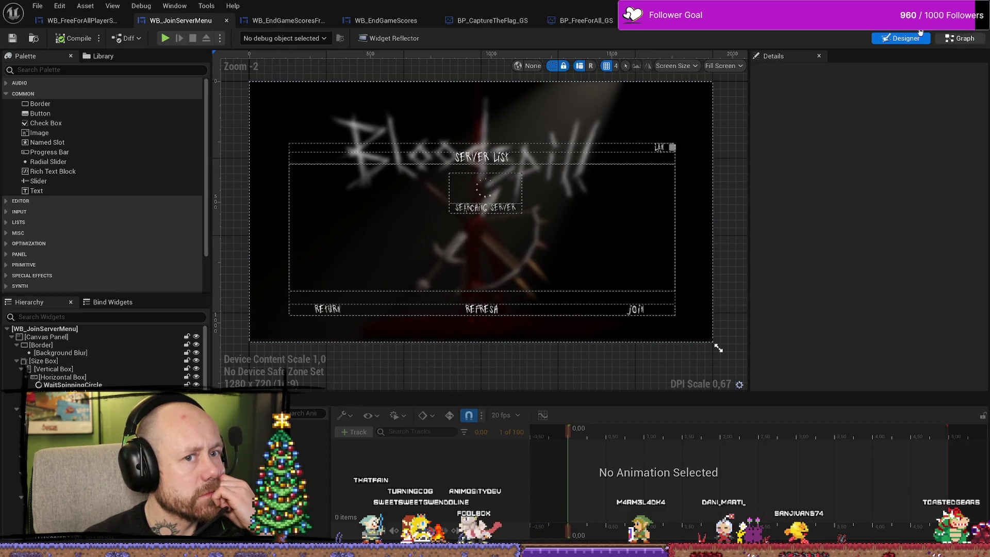
{"action": "left_click", "coordinate": [289, 24]}
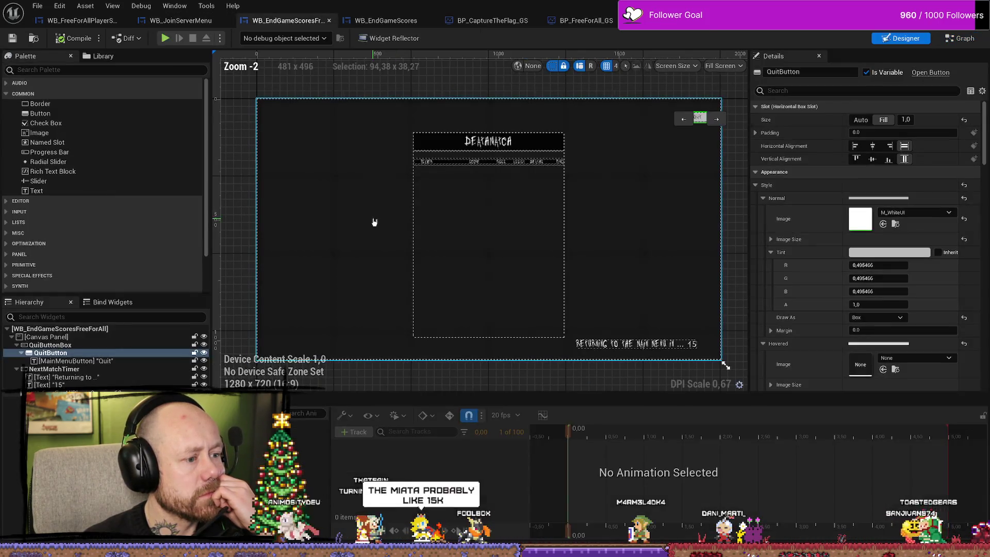
{"action": "left_click", "coordinate": [616, 343]}
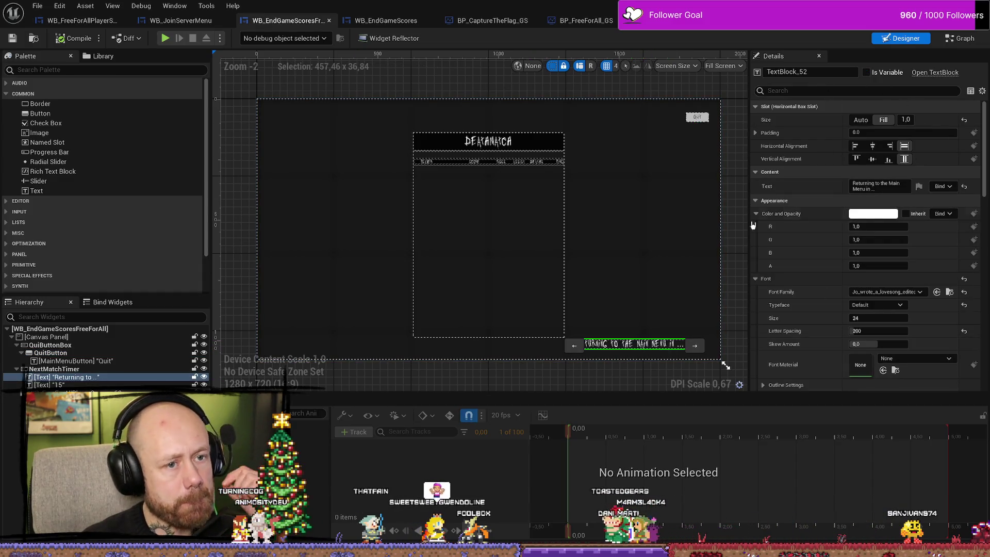
Step: Change the free-for-all countdown label to 'Starting next map in...'
{"action": "left_click", "coordinate": [869, 189]}
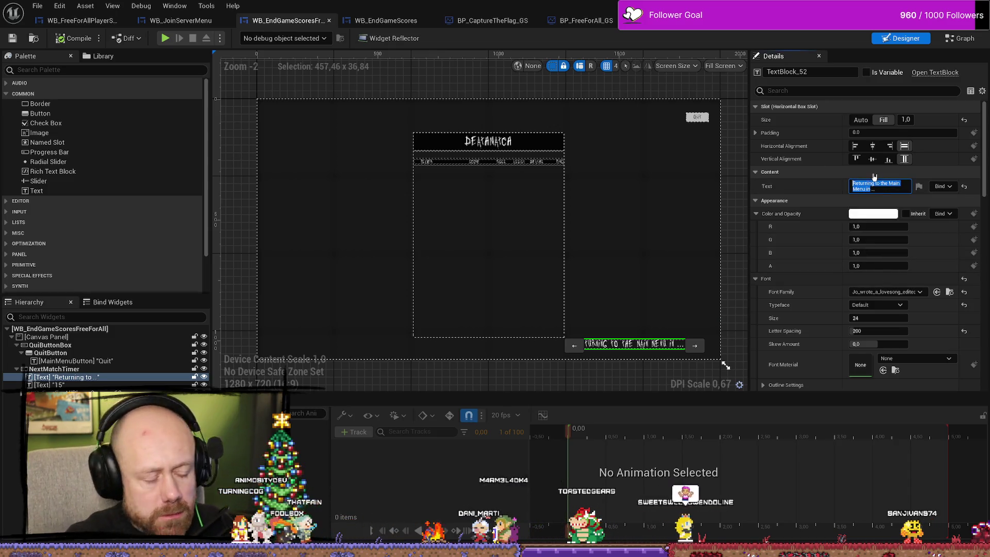
{"action": "type", "text": "Starting next map in"}
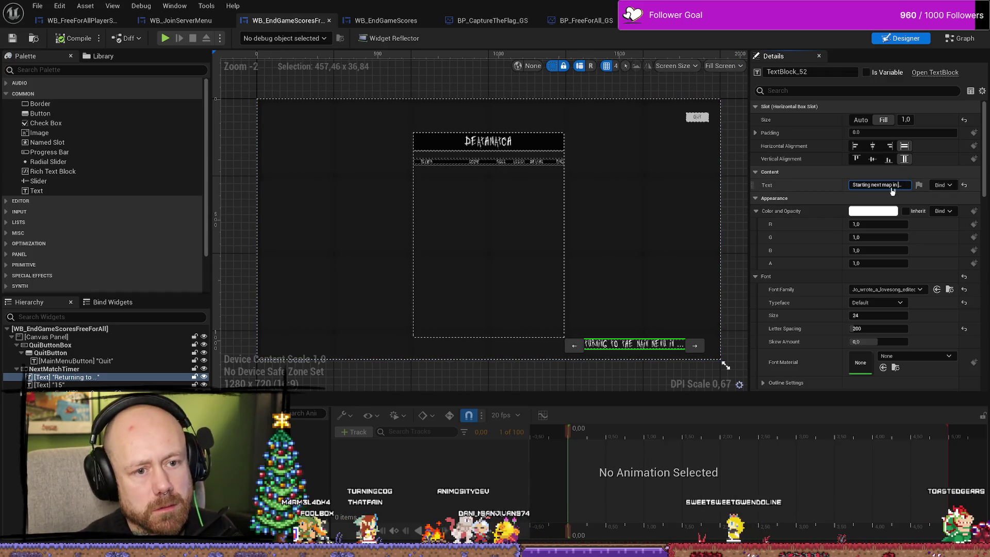
{"action": "left_click", "coordinate": [891, 186]}
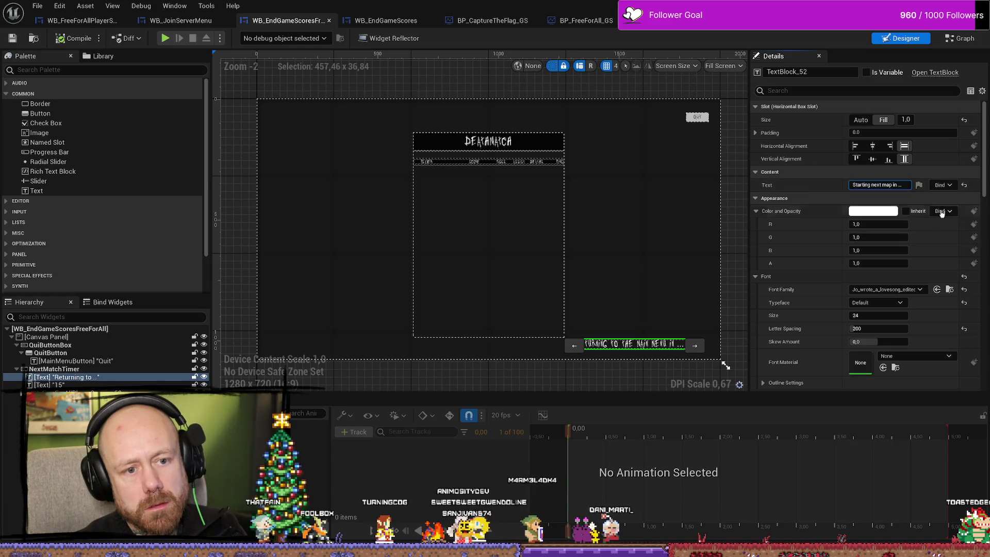
{"action": "key", "text": "Return"}
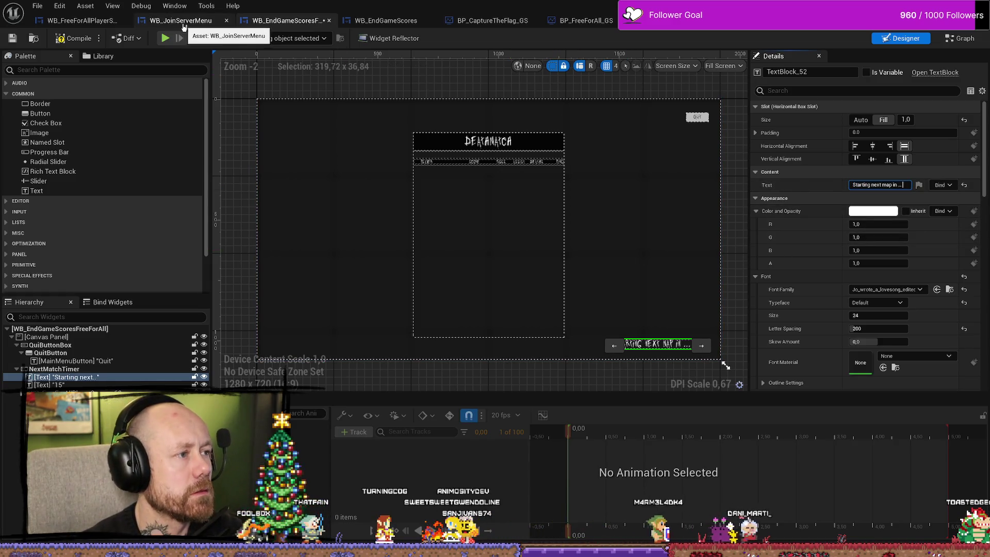
Step: Open the WB_EndGameScores Designer and select its next-match countdown text
{"action": "left_click", "coordinate": [179, 20]}
{"action": "left_click", "coordinate": [281, 20]}
{"action": "left_click", "coordinate": [384, 20]}
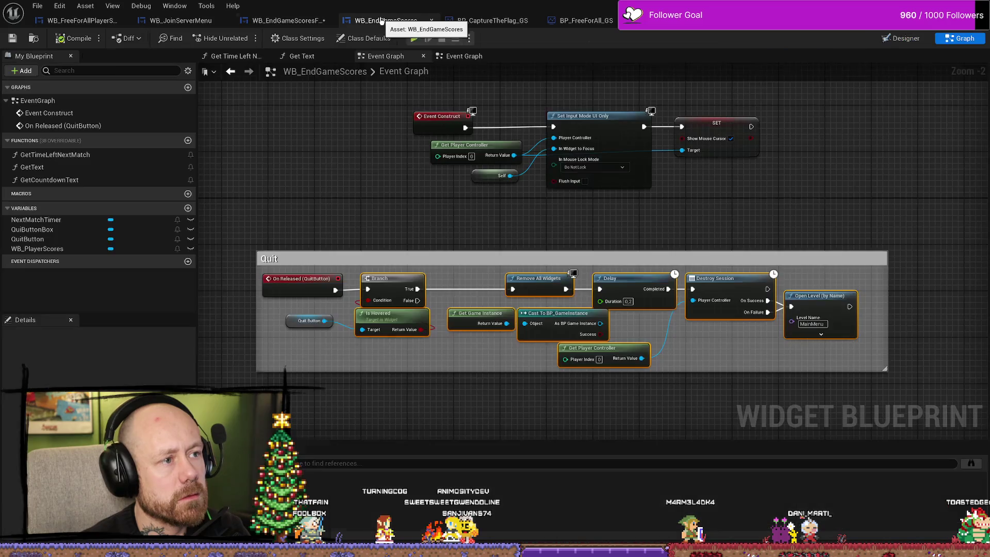
{"action": "left_click", "coordinate": [905, 38]}
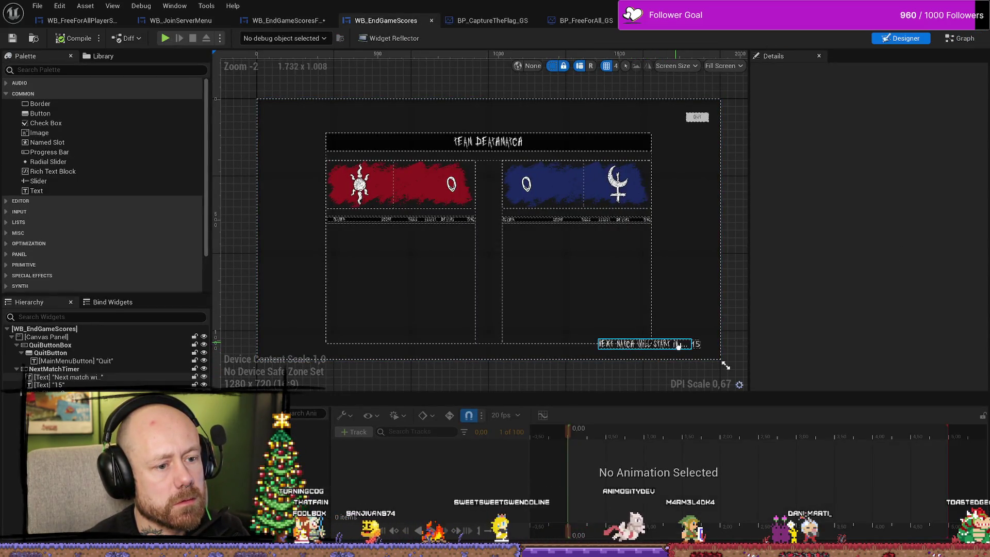
{"action": "left_click", "coordinate": [640, 347]}
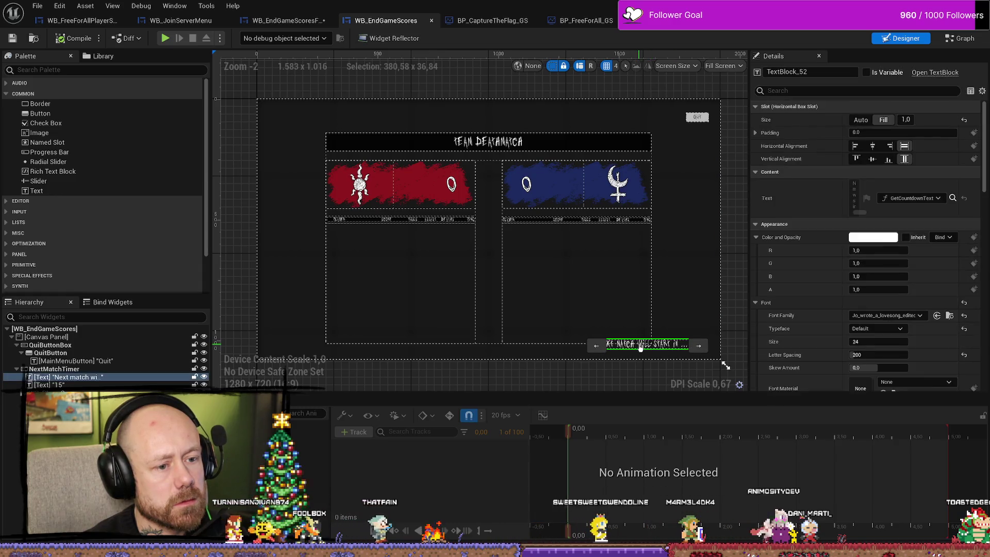
{"action": "left_click", "coordinate": [727, 351]}
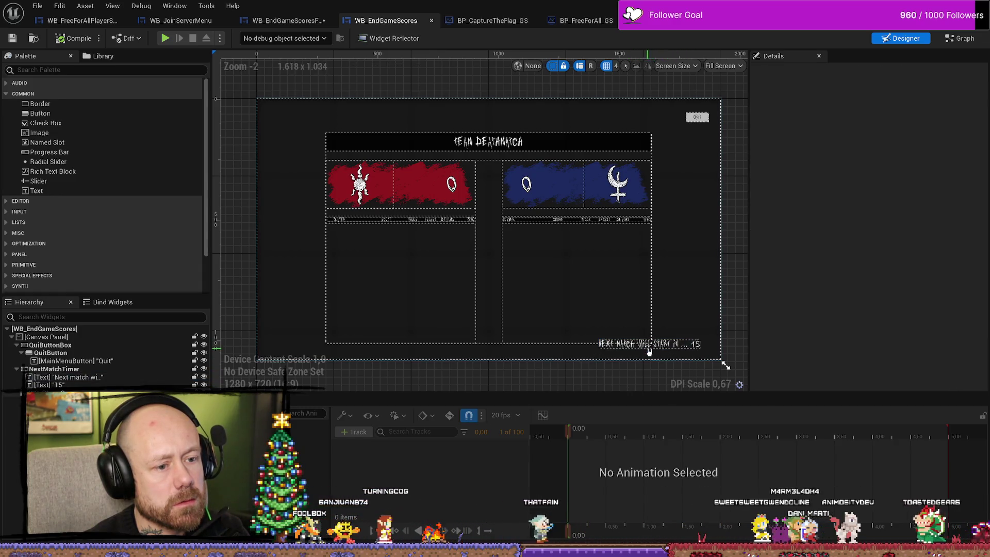
{"action": "left_click", "coordinate": [644, 345]}
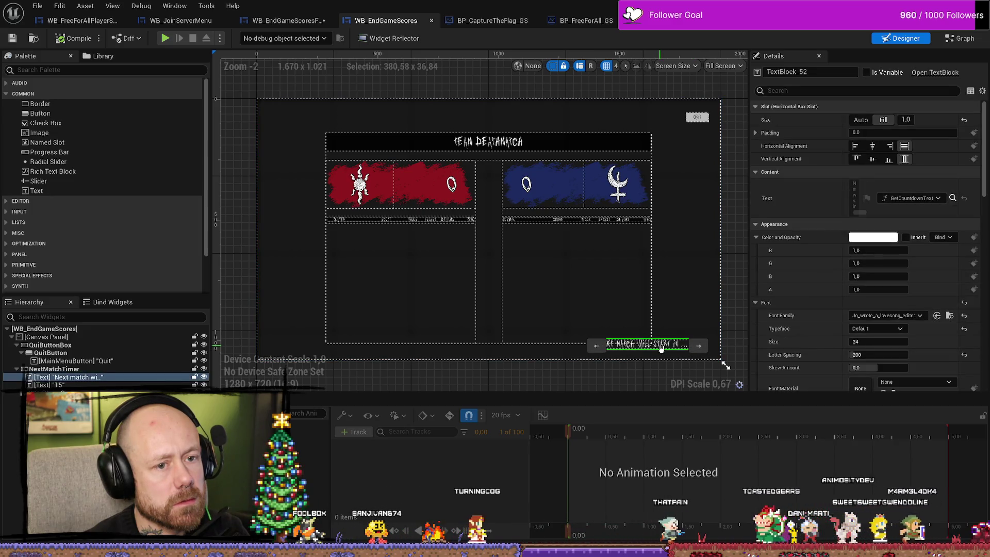
Step: Glance at BP_CaptureTheFlag_GS, then return to the WB_EndGameScoresFreeForAll layout
{"action": "left_click", "coordinate": [490, 21]}
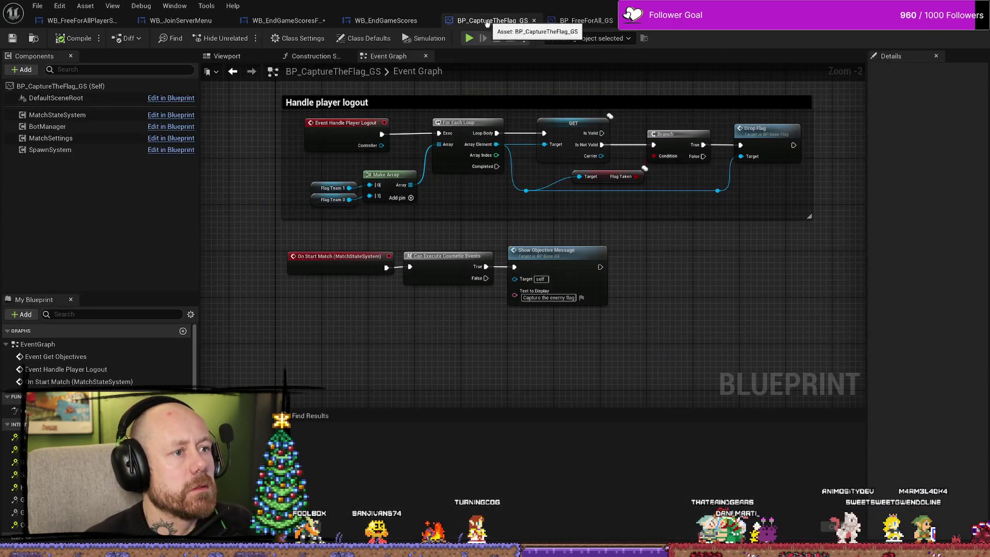
{"action": "left_click", "coordinate": [386, 21]}
{"action": "left_click", "coordinate": [290, 20]}
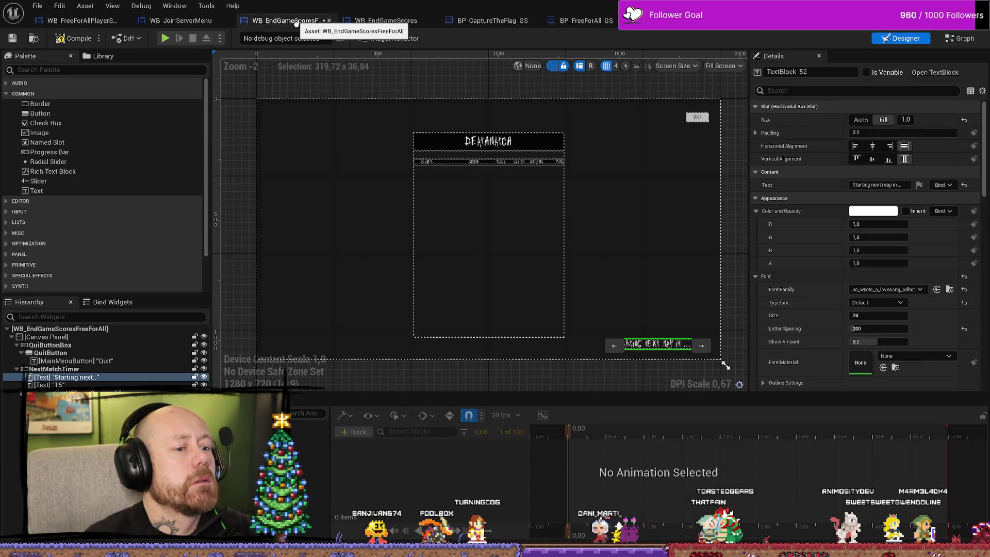
Step: Replace 'map' with 'match' in TextBlock_52's text, giving 'Starting next match in...'
{"action": "left_click", "coordinate": [652, 345]}
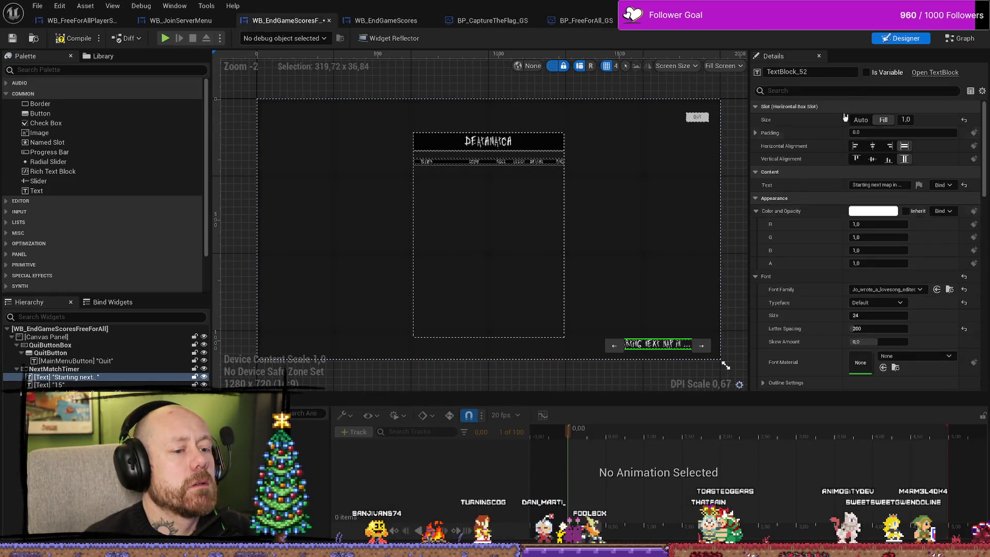
{"action": "left_click", "coordinate": [960, 39]}
{"action": "left_click", "coordinate": [886, 39]}
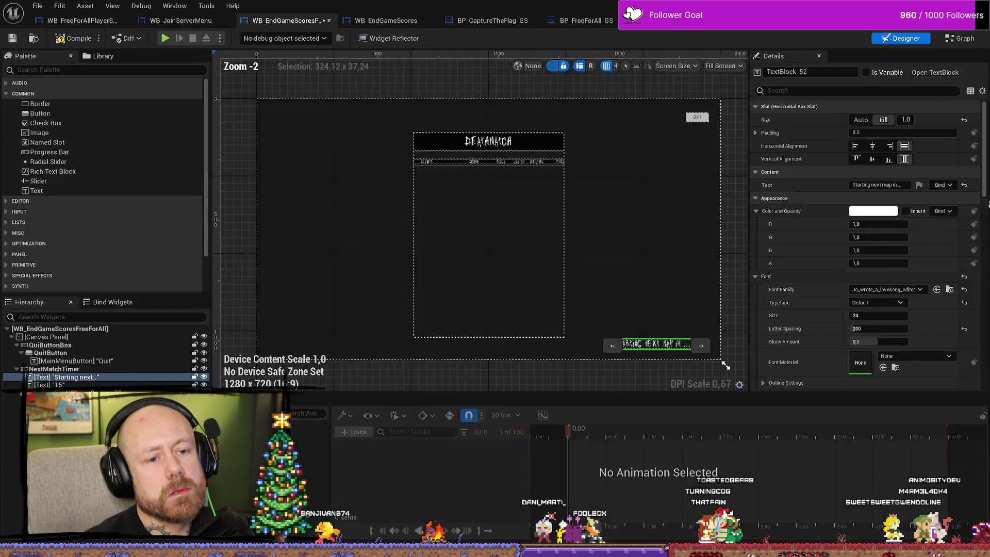
{"action": "double_click", "coordinate": [886, 185]}
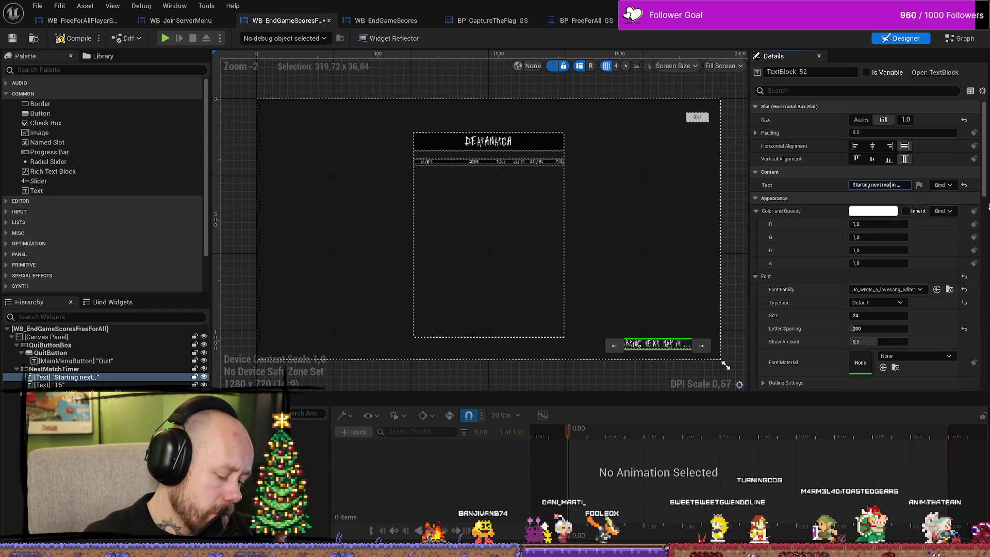
{"action": "type", "text": "match"}
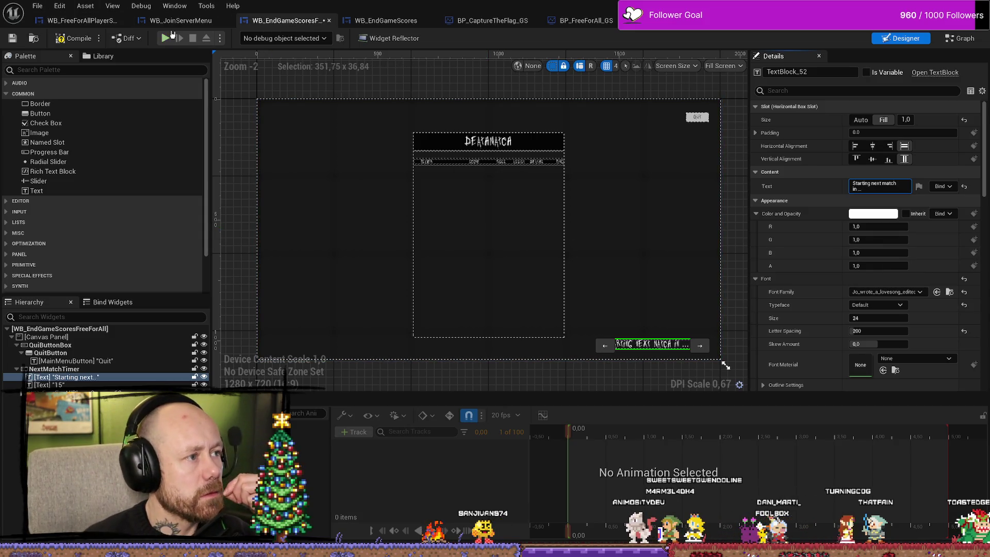
{"action": "left_click", "coordinate": [90, 22]}
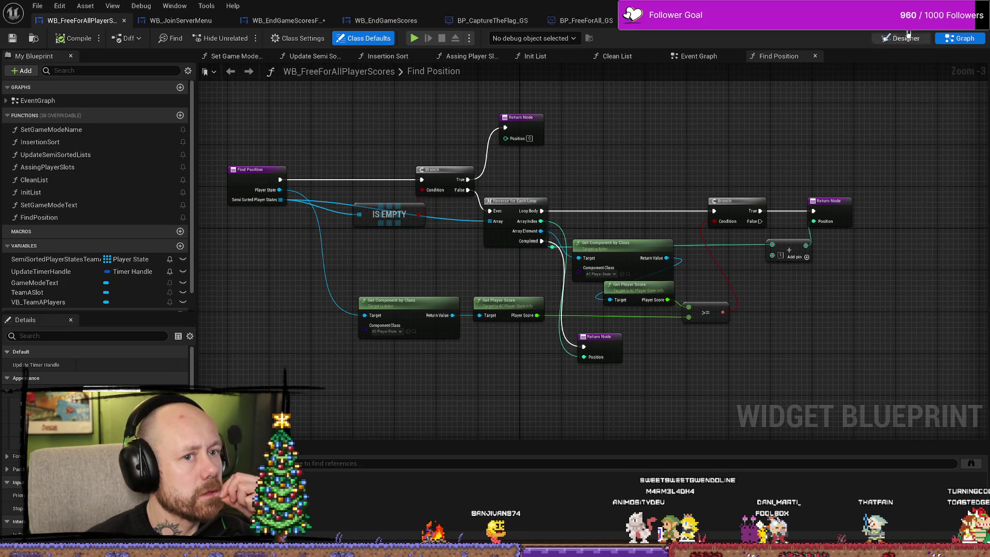
Step: Save the WB_FreeForAllPlayerScores widget from the File menu and close its tab
{"action": "left_click", "coordinate": [900, 41]}
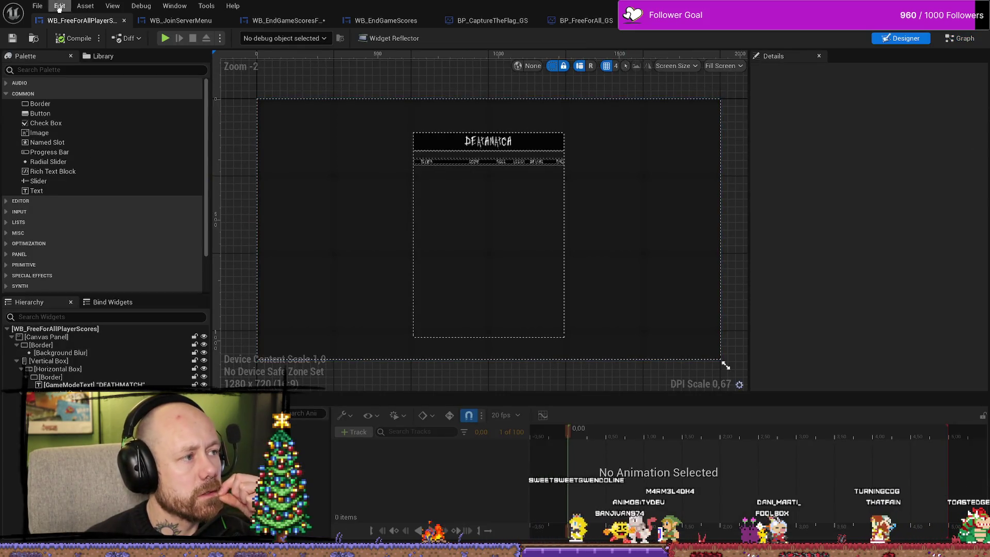
{"action": "left_click", "coordinate": [38, 6]}
{"action": "left_click", "coordinate": [71, 69]}
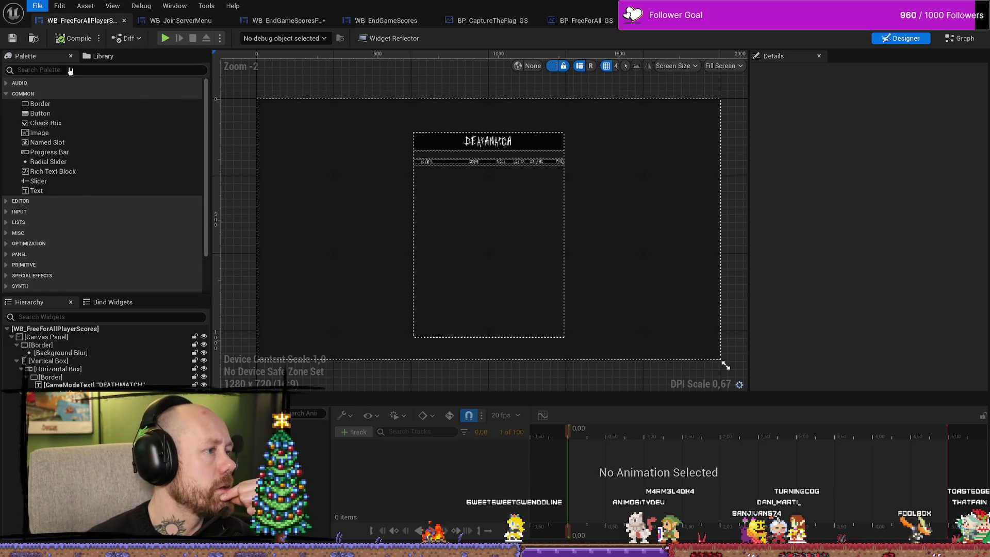
{"action": "left_click", "coordinate": [125, 22]}
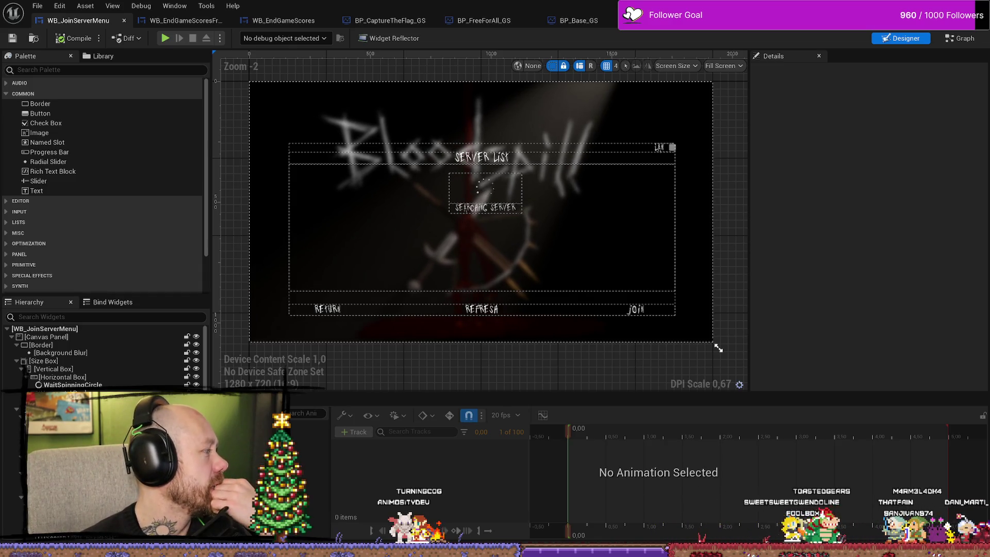
Step: Return to the browser and preview Silvia S15 wallpapers in the image results
{"action": "key", "text": "alt+Tab"}
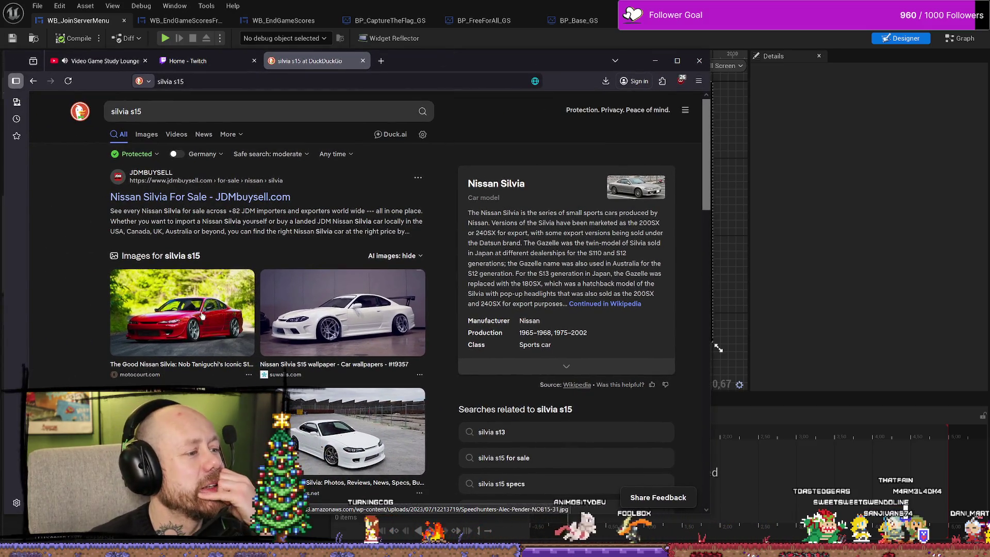
{"action": "left_click", "coordinate": [181, 430]}
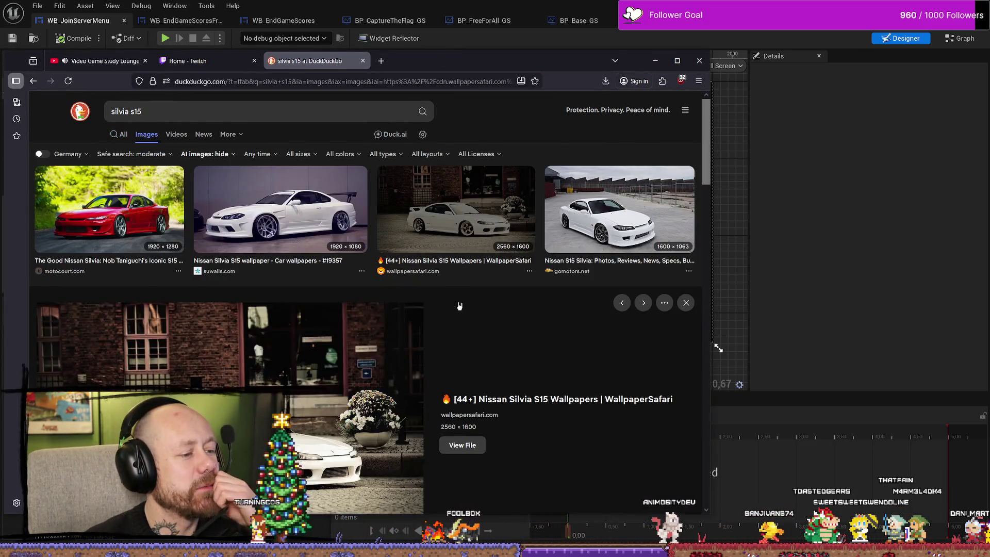
{"action": "scroll", "coordinate": [459, 306], "scroll_direction": "down", "scroll_amount": 4}
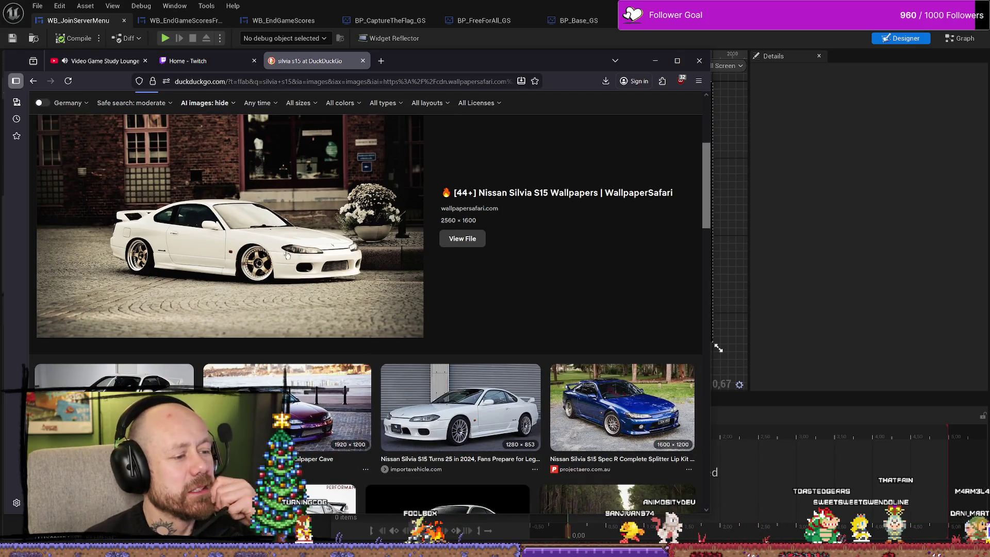
{"action": "scroll", "coordinate": [318, 251], "scroll_direction": "up", "scroll_amount": 4}
{"action": "scroll", "coordinate": [350, 256], "scroll_direction": "down", "scroll_amount": 2}
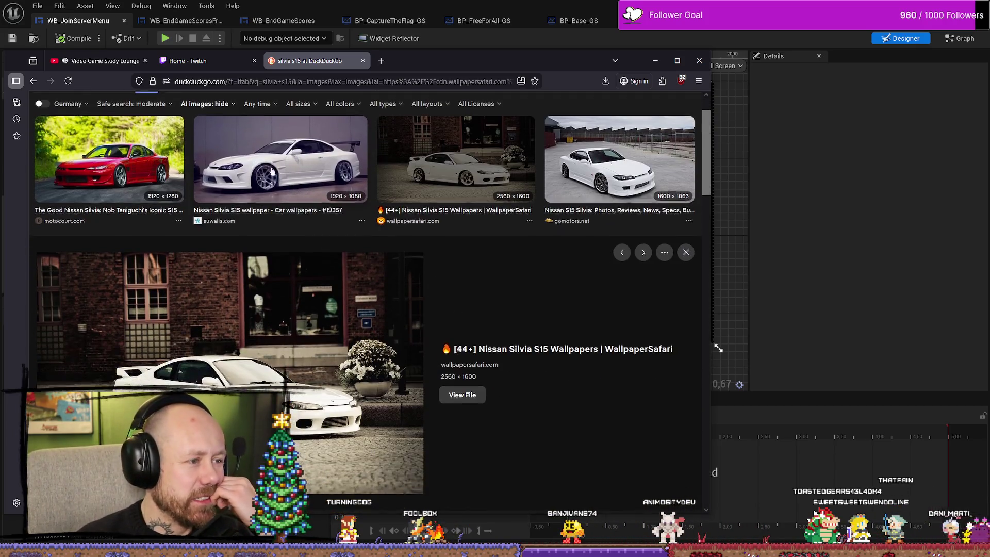
{"action": "scroll", "coordinate": [351, 256], "scroll_direction": "up", "scroll_amount": 2}
{"action": "left_click", "coordinate": [356, 242]}
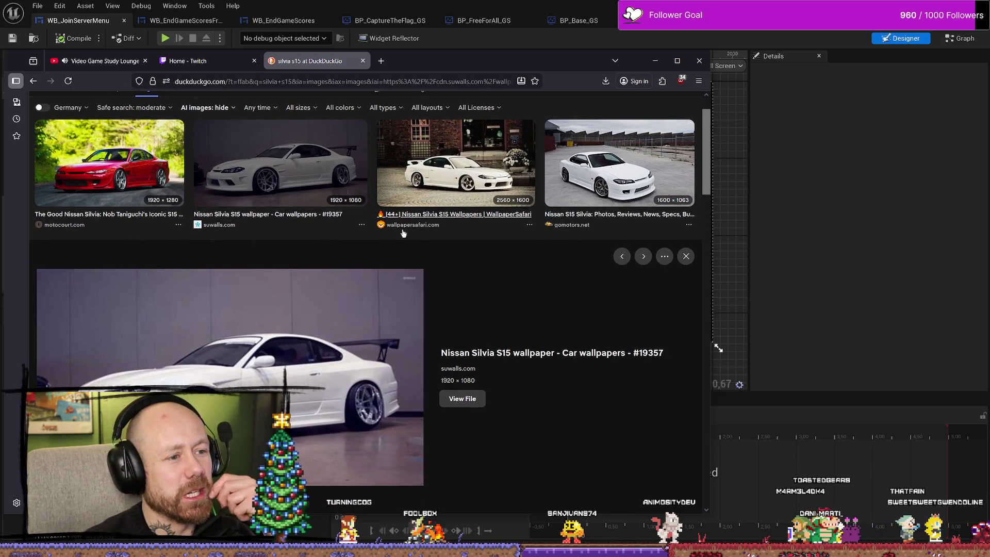
{"action": "scroll", "coordinate": [404, 234], "scroll_direction": "down", "scroll_amount": 6}
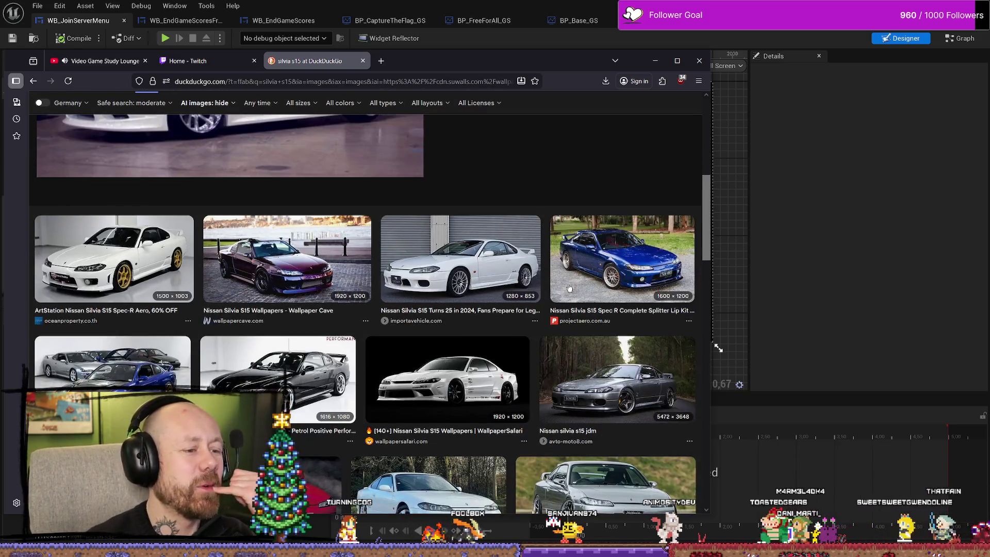
{"action": "scroll", "coordinate": [569, 288], "scroll_direction": "down", "scroll_amount": 4}
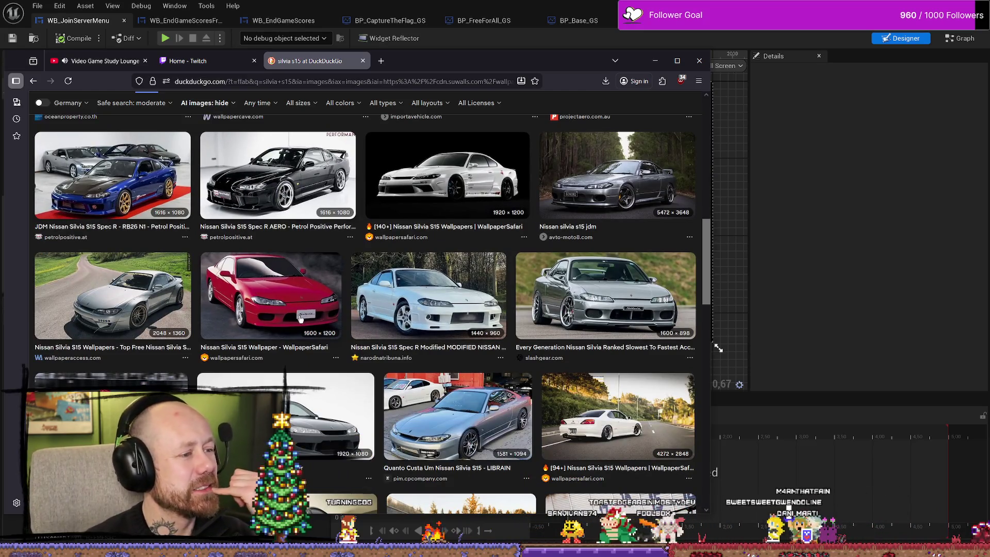
{"action": "scroll", "coordinate": [492, 249], "scroll_direction": "down", "scroll_amount": 3}
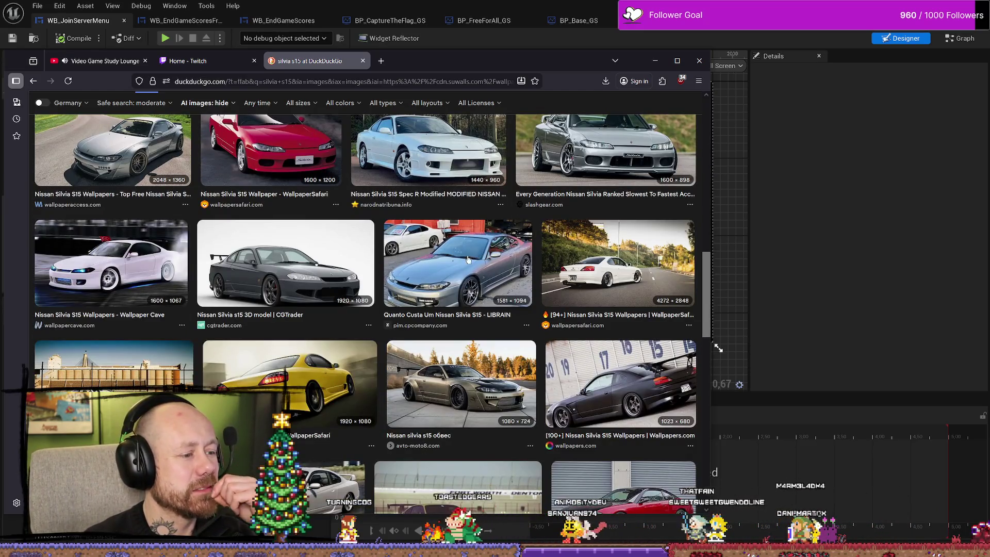
{"action": "left_click", "coordinate": [250, 285]}
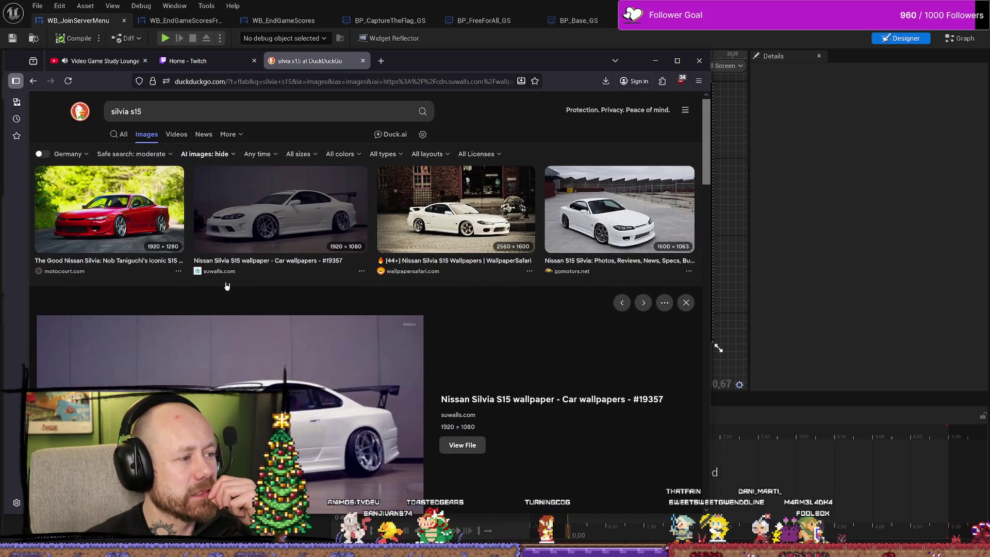
Step: Preview more Silvia S15 images (3D model, LIBRAIN, Wallpaper Cave, BeamNG), then close the tab
{"action": "double_click", "coordinate": [197, 111]}
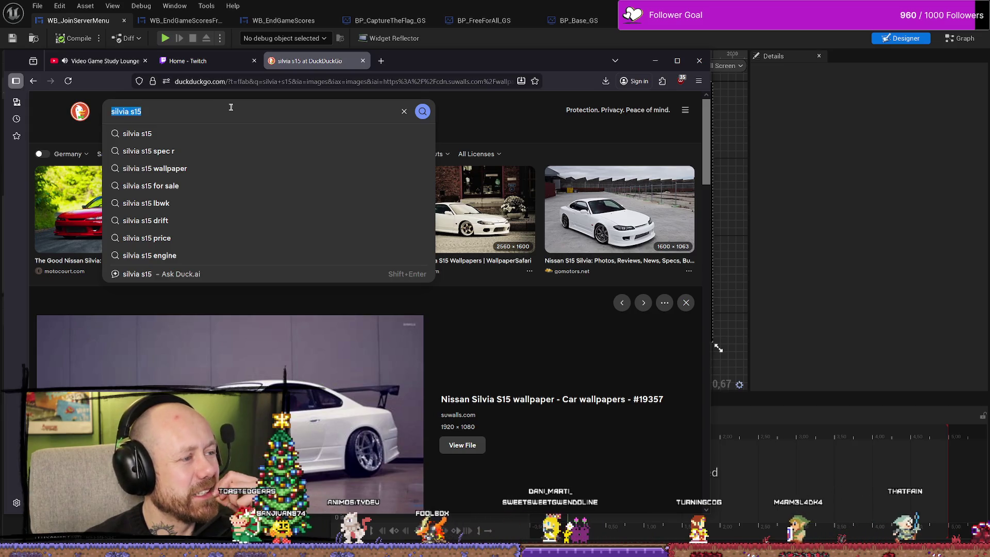
{"action": "left_click", "coordinate": [572, 139]}
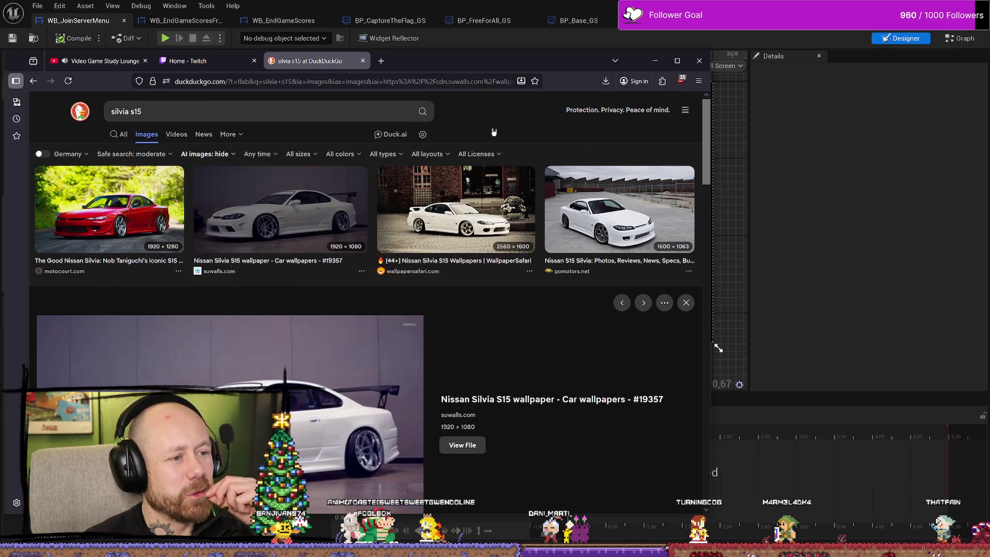
{"action": "scroll", "coordinate": [489, 206], "scroll_direction": "down", "scroll_amount": 10}
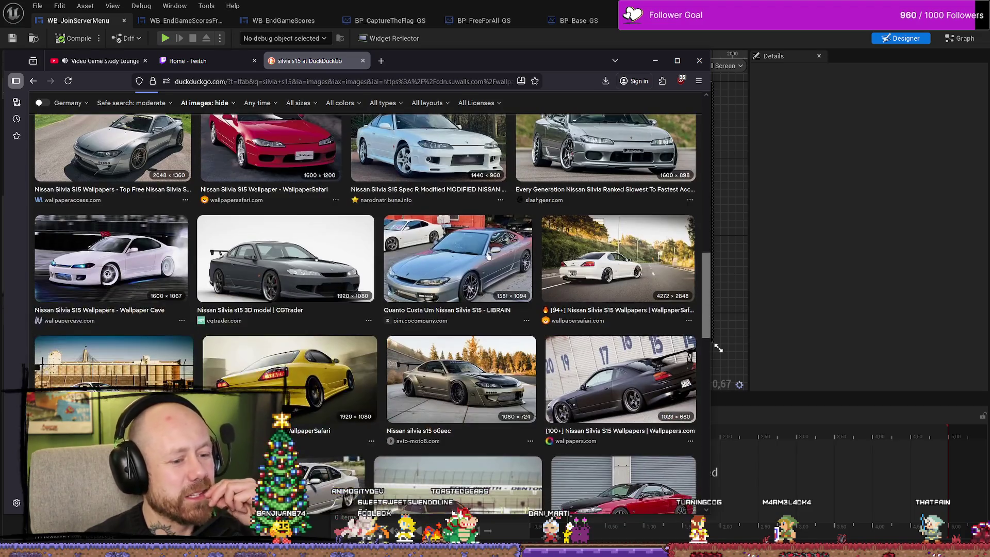
{"action": "scroll", "coordinate": [298, 257], "scroll_direction": "down", "scroll_amount": 2}
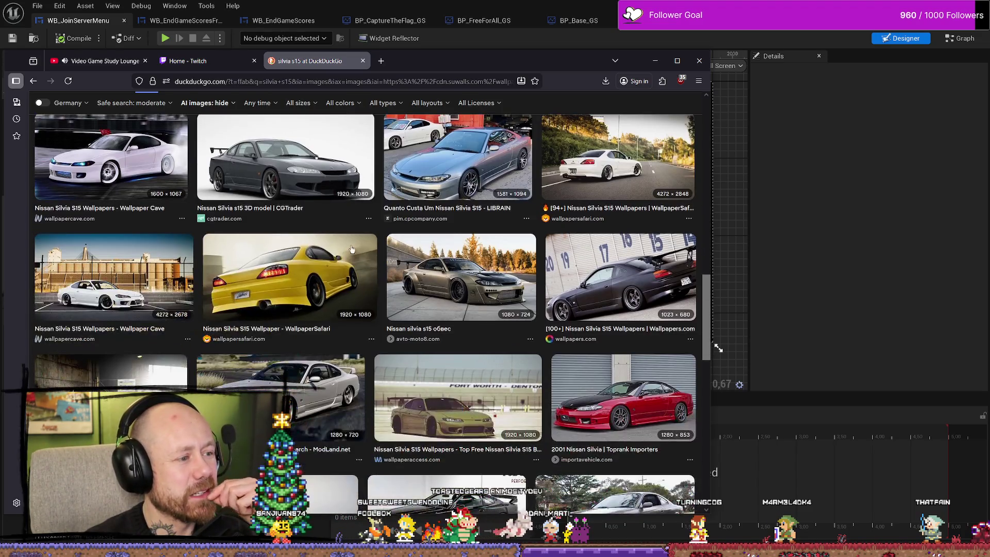
{"action": "left_click", "coordinate": [288, 160]}
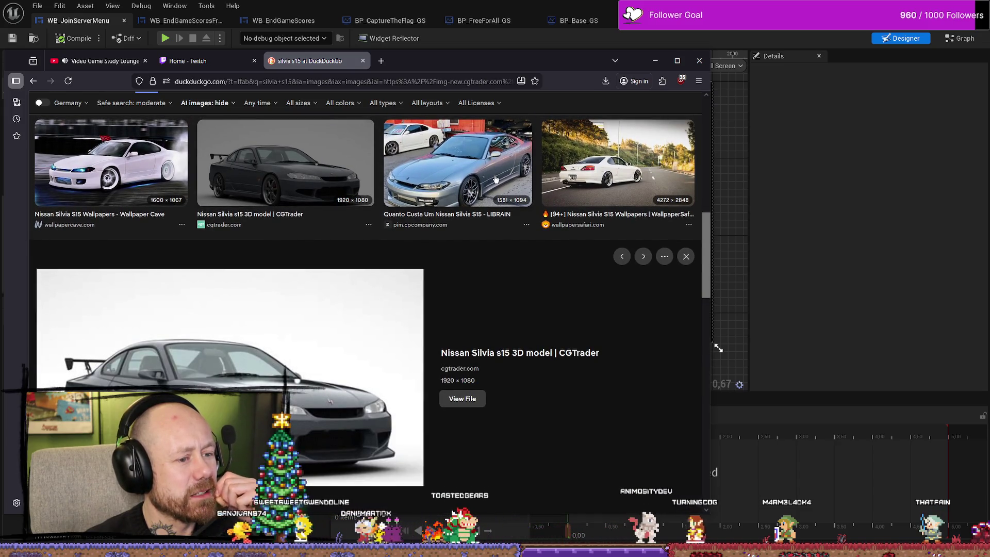
{"action": "left_click", "coordinate": [483, 186]}
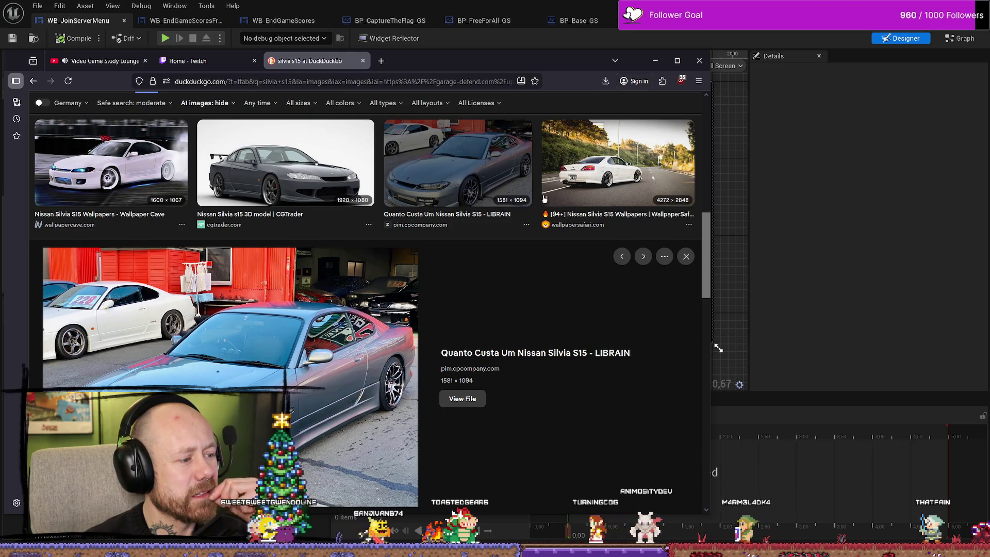
{"action": "left_click", "coordinate": [111, 159]}
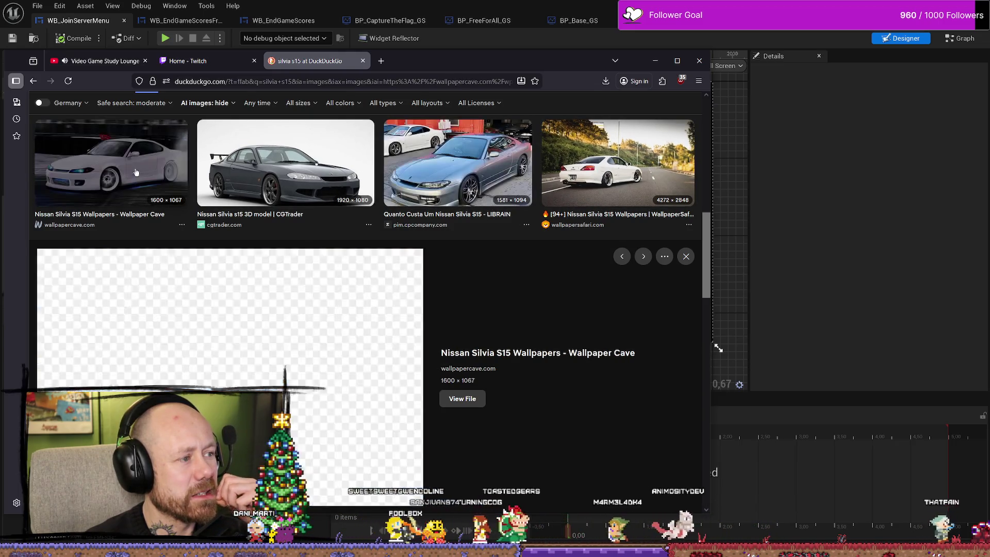
{"action": "scroll", "coordinate": [334, 221], "scroll_direction": "down", "scroll_amount": 5}
{"action": "left_click", "coordinate": [272, 336]}
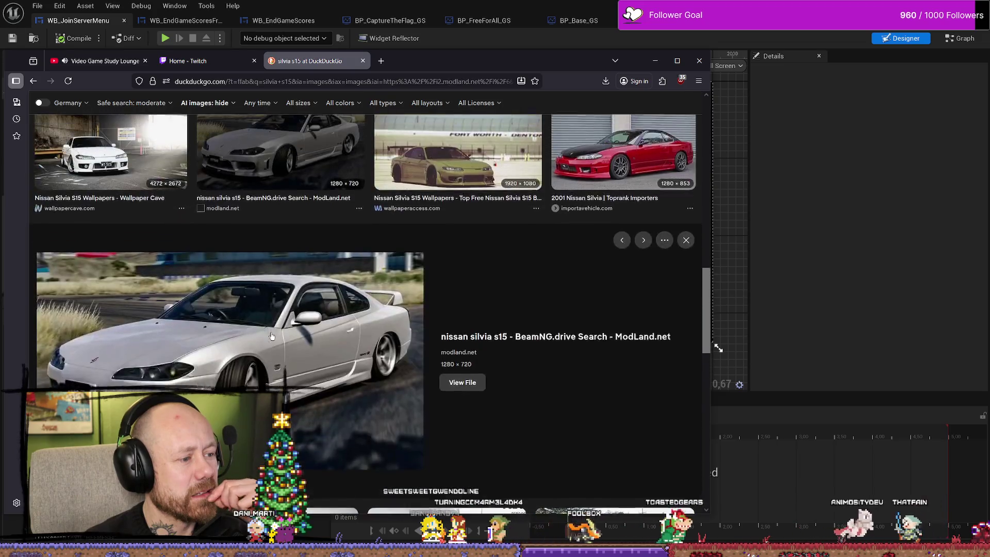
{"action": "scroll", "coordinate": [272, 336], "scroll_direction": "down", "scroll_amount": 5}
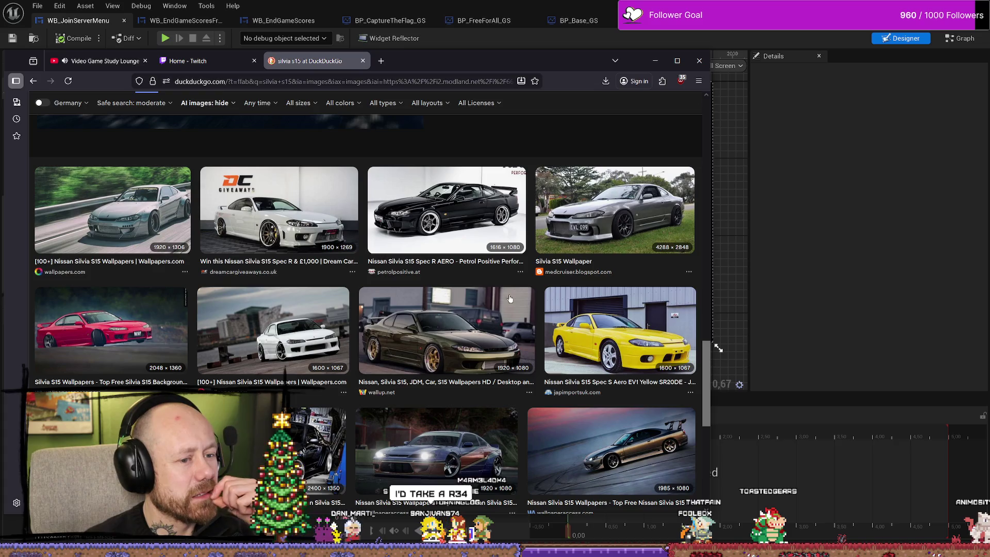
{"action": "left_click", "coordinate": [364, 60]}
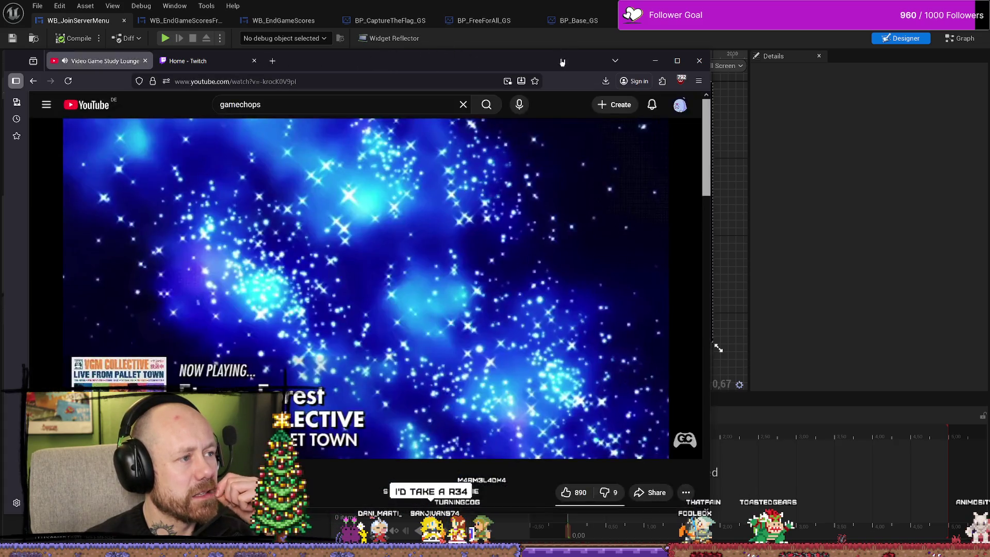
Step: Minimize the browser, come back to the Server Travel tutorial tab, and start a new tab
{"action": "left_click", "coordinate": [654, 61]}
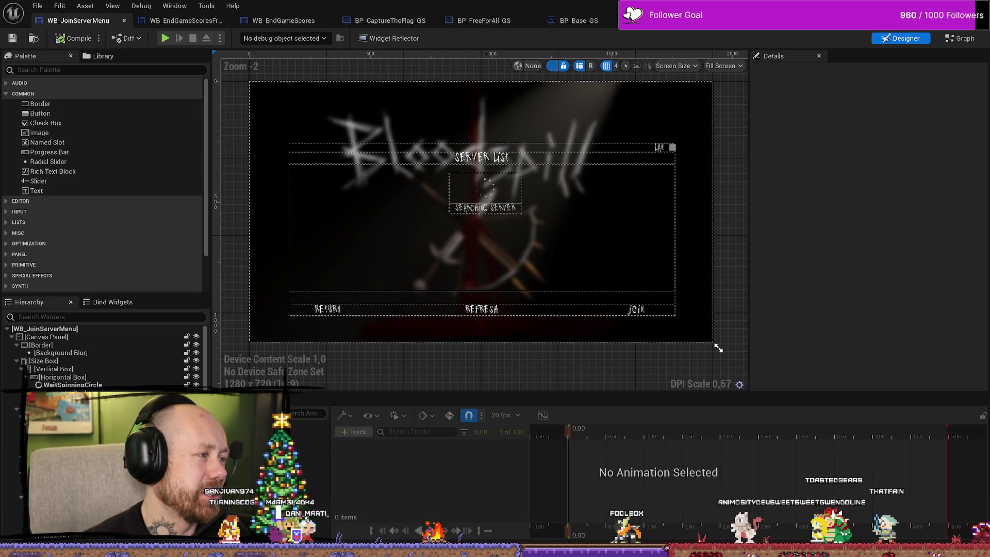
{"action": "key", "text": "alt+Tab"}
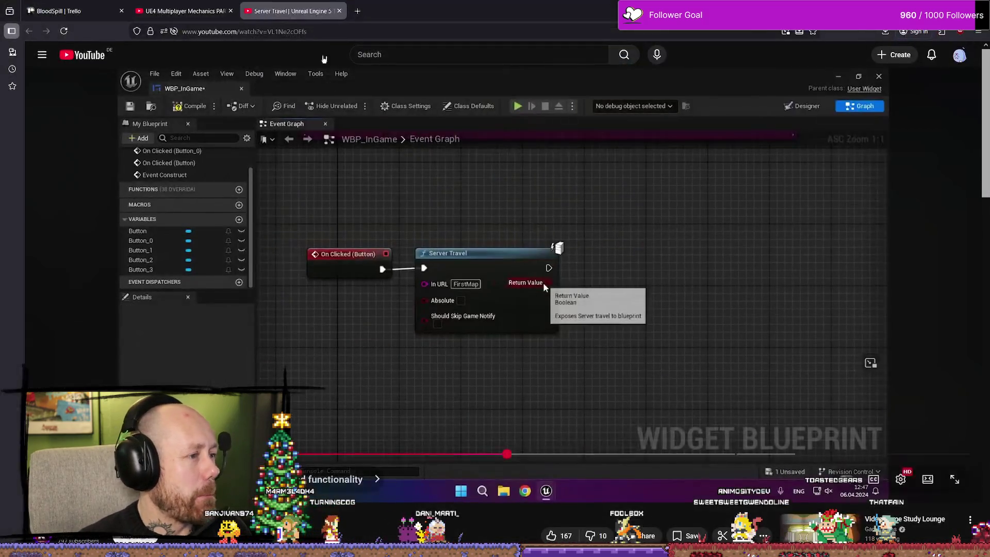
{"action": "left_click", "coordinate": [360, 13]}
Step: Search DuckDuckGo for r34 skyline and browse the image results
{"action": "type", "text": "r34"}
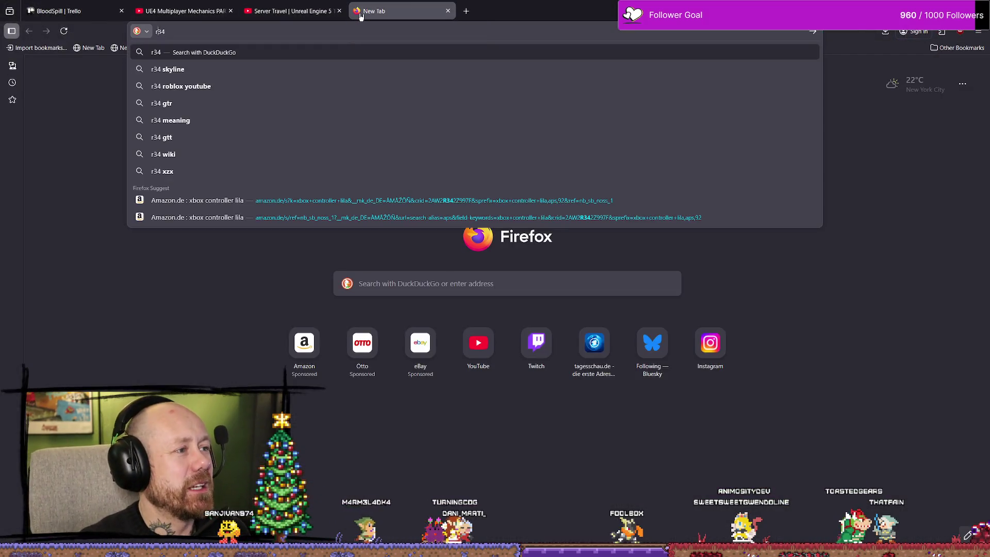
{"action": "left_click", "coordinate": [252, 69]}
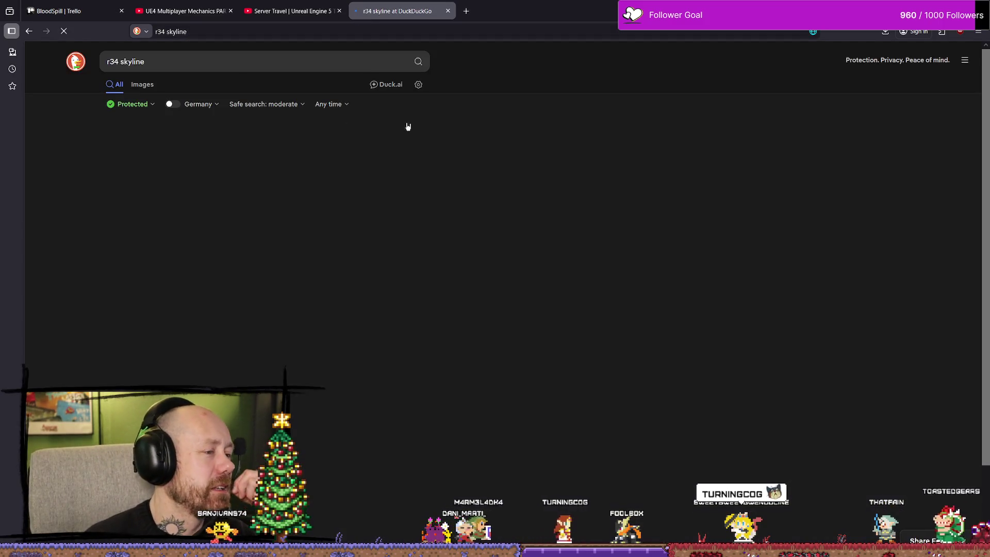
{"action": "left_click", "coordinate": [142, 84]}
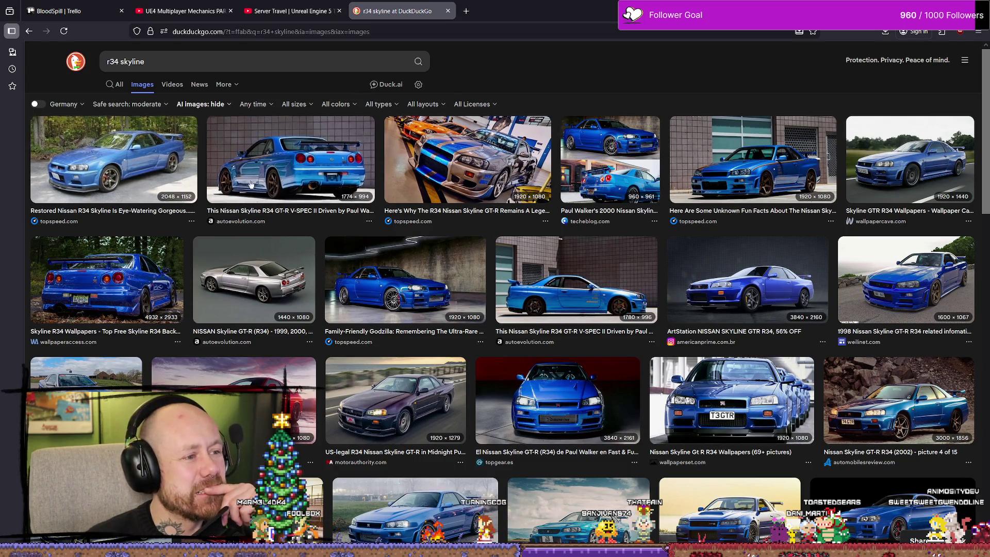
{"action": "scroll", "coordinate": [206, 198], "scroll_direction": "down", "scroll_amount": 4}
{"action": "scroll", "coordinate": [207, 198], "scroll_direction": "down", "scroll_amount": 1}
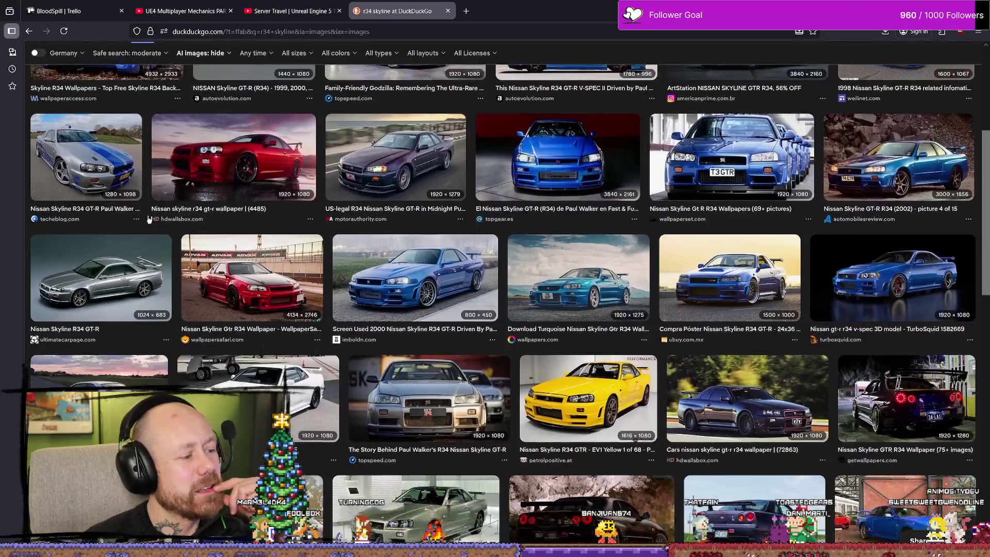
{"action": "scroll", "coordinate": [246, 260], "scroll_direction": "down", "scroll_amount": 5}
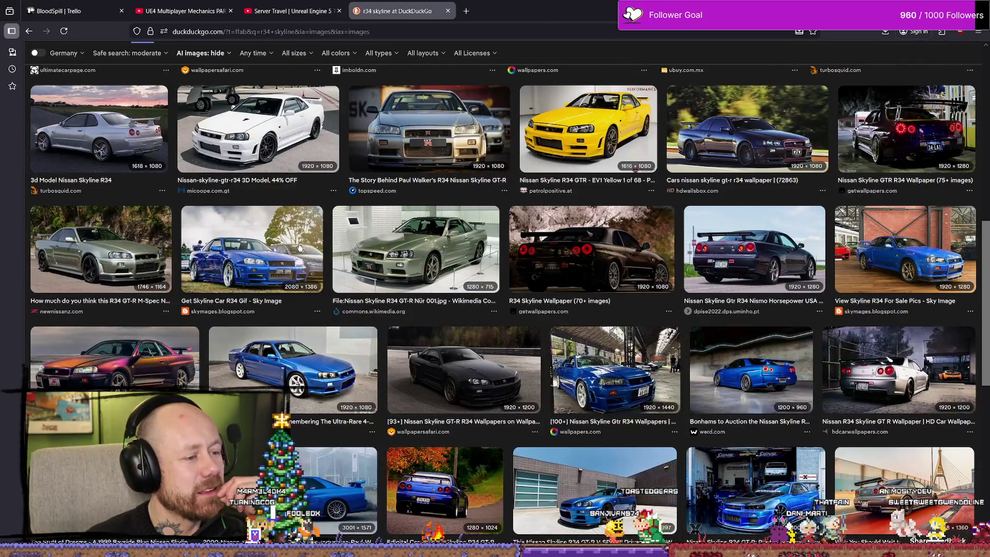
{"action": "scroll", "coordinate": [277, 267], "scroll_direction": "down", "scroll_amount": 5}
{"action": "scroll", "coordinate": [258, 232], "scroll_direction": "up", "scroll_amount": 15}
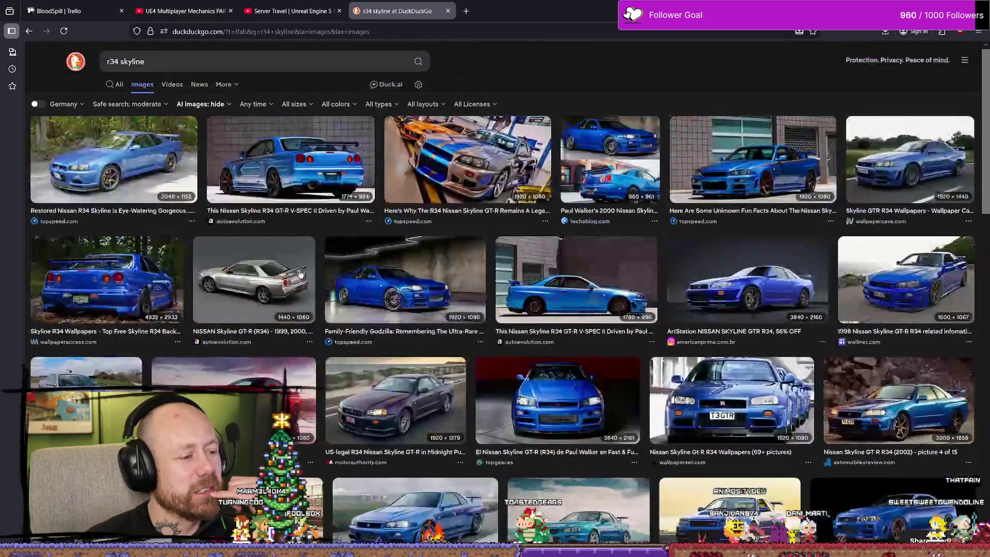
Step: Replace the query with dodge charger 1970 and run the image search
{"action": "left_click", "coordinate": [97, 49]}
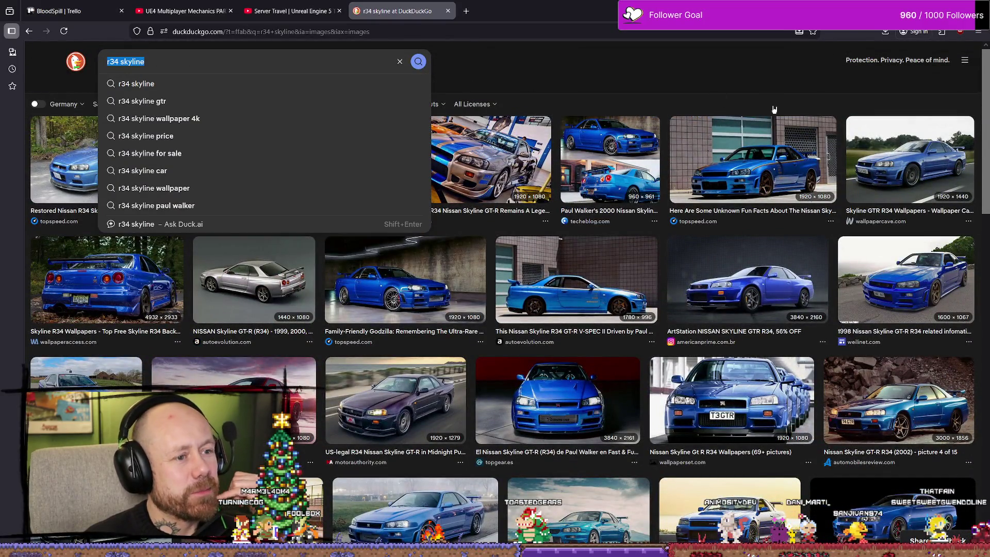
{"action": "type", "text": "dodge chargf"}
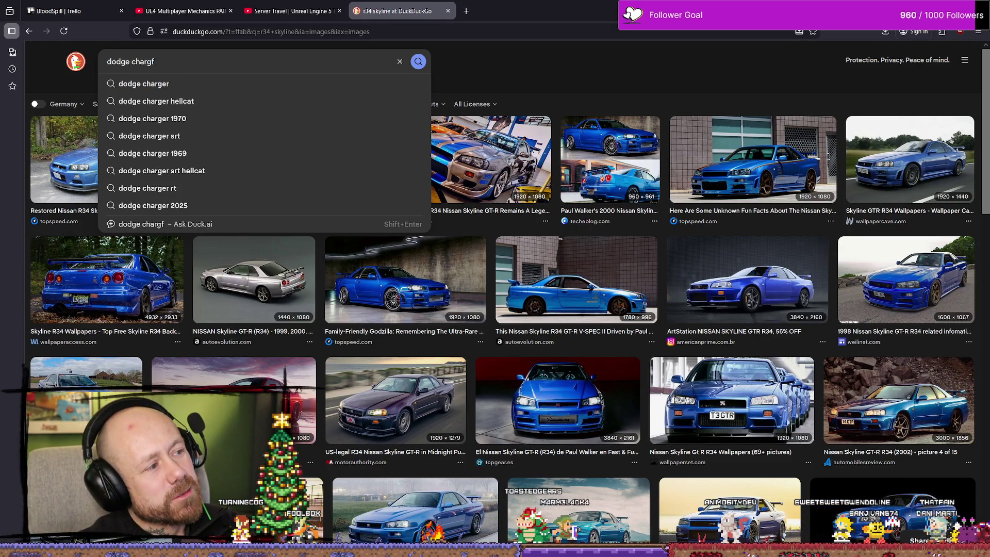
{"action": "key", "text": "BackSpace"}
{"action": "type", "text": "er"}
{"action": "key", "text": "Return"}
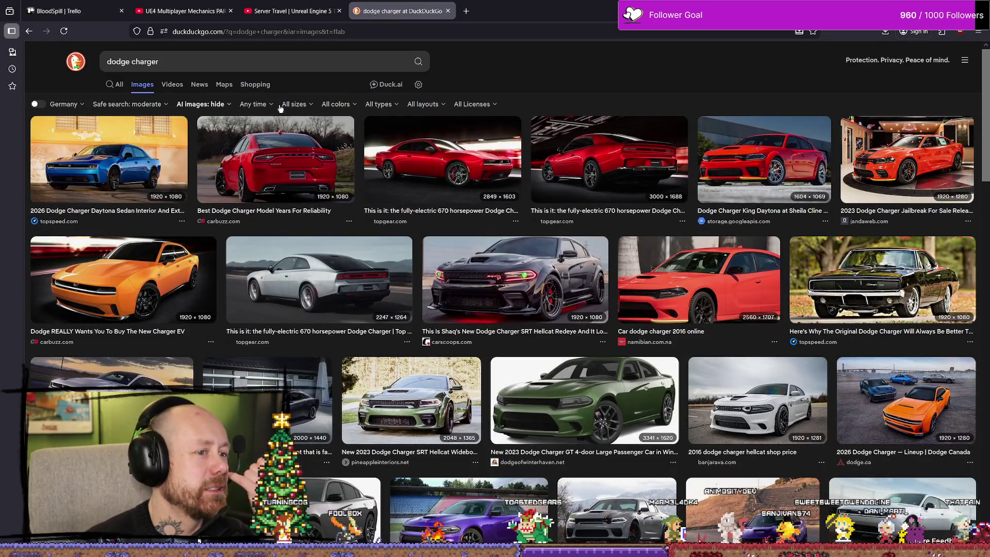
{"action": "scroll", "coordinate": [188, 164], "scroll_direction": "down", "scroll_amount": 5}
{"action": "scroll", "coordinate": [188, 164], "scroll_direction": "up", "scroll_amount": 5}
{"action": "scroll", "coordinate": [188, 164], "scroll_direction": "up", "scroll_amount": 2}
{"action": "left_click", "coordinate": [238, 58]}
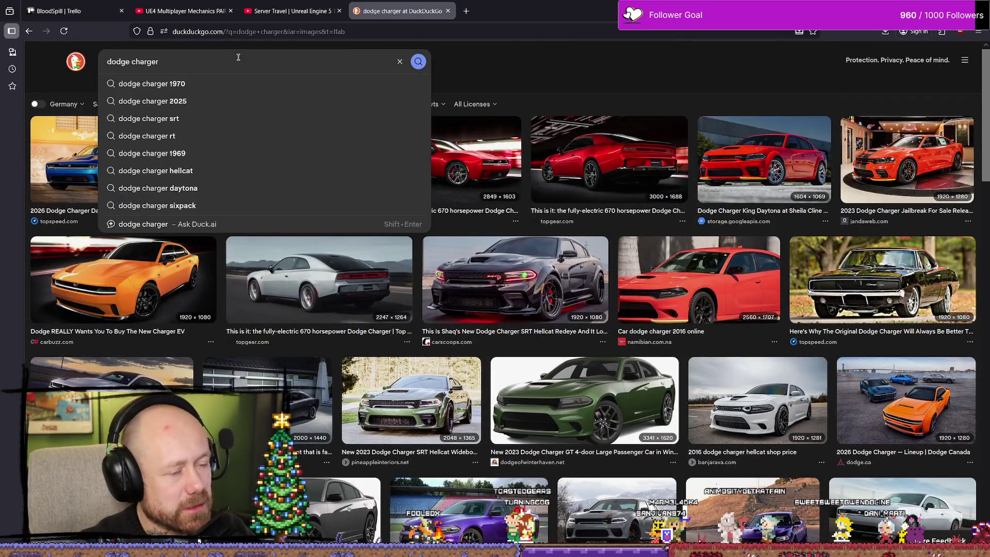
{"action": "key", "text": "Down"}
{"action": "key", "text": "Return"}
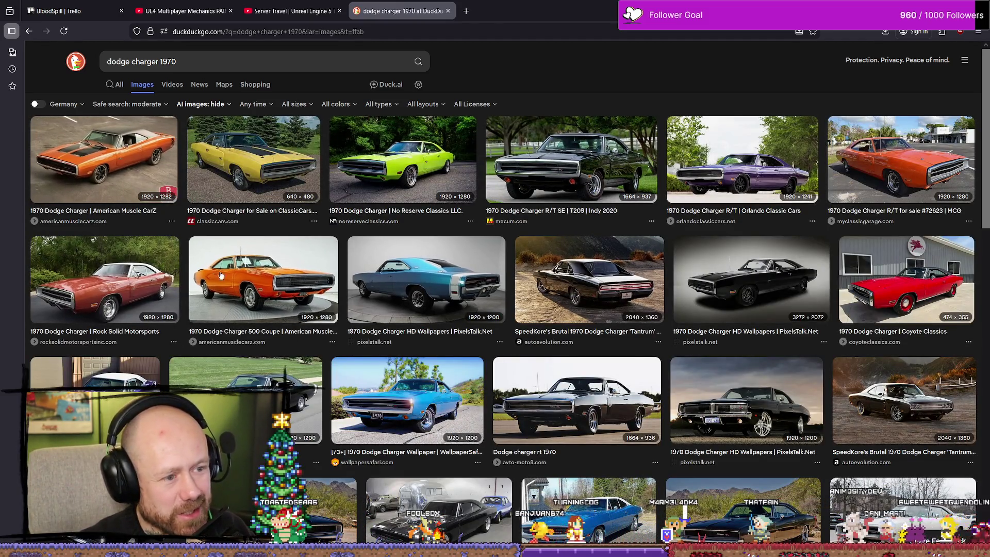
Step: Preview the purple 1970 Dodge Charger R/T image, then close the search tab
{"action": "left_click", "coordinate": [571, 160]}
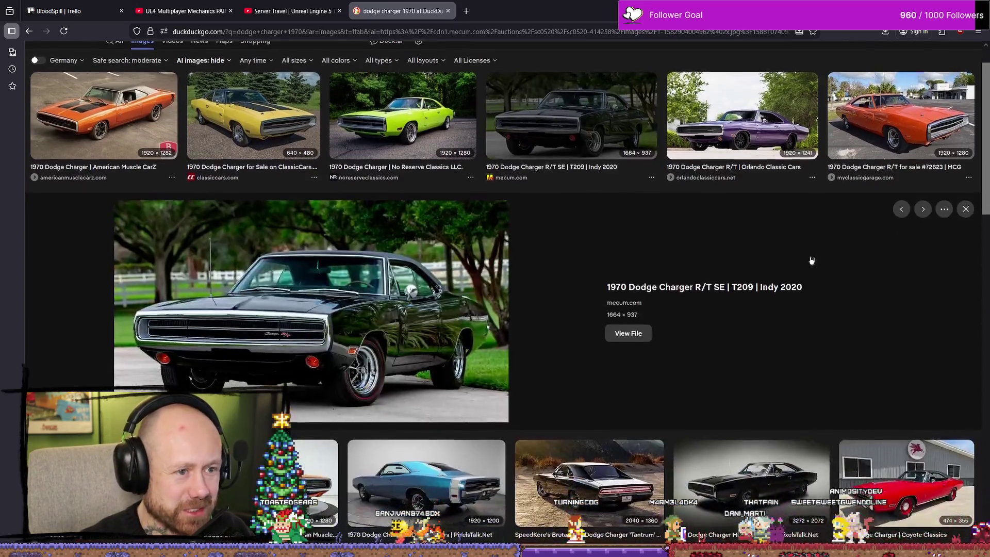
{"action": "left_click", "coordinate": [800, 98]}
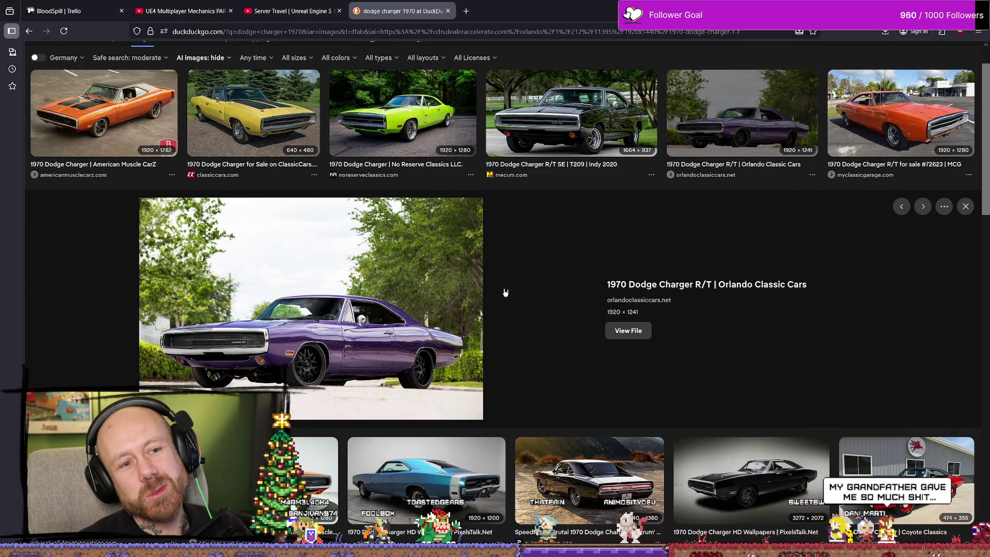
{"action": "scroll", "coordinate": [493, 296], "scroll_direction": "down", "scroll_amount": 2}
{"action": "scroll", "coordinate": [517, 195], "scroll_direction": "down", "scroll_amount": 2}
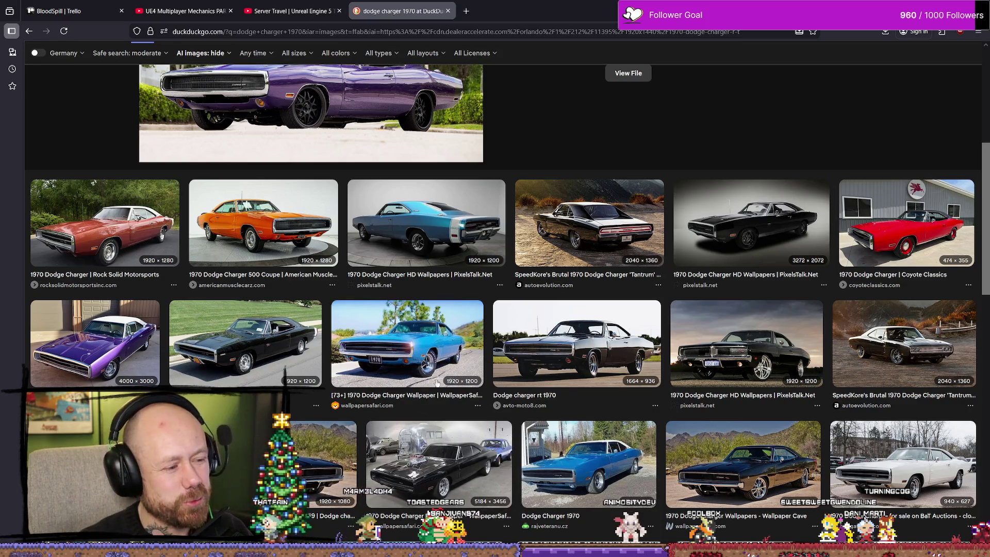
{"action": "scroll", "coordinate": [239, 120], "scroll_direction": "up", "scroll_amount": 5}
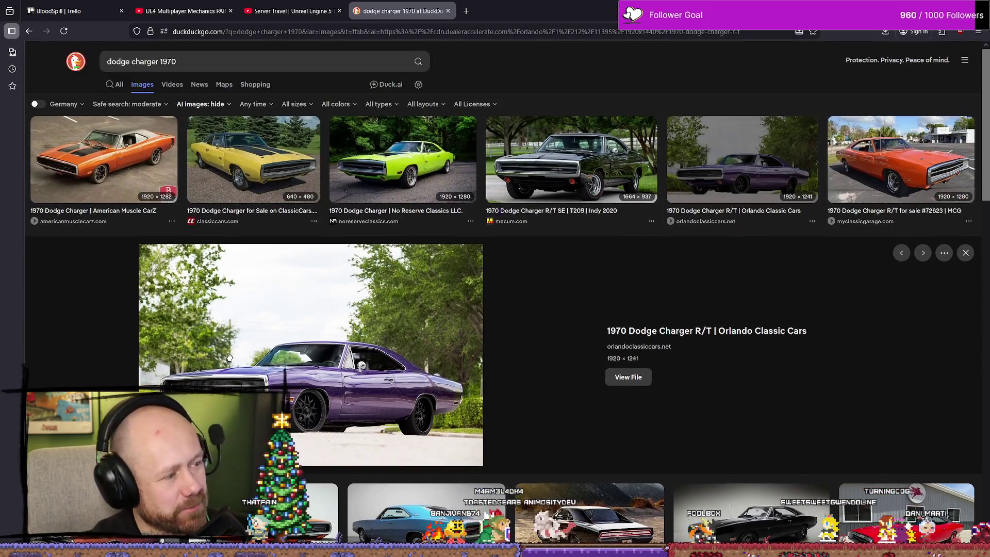
{"action": "left_click", "coordinate": [448, 11]}
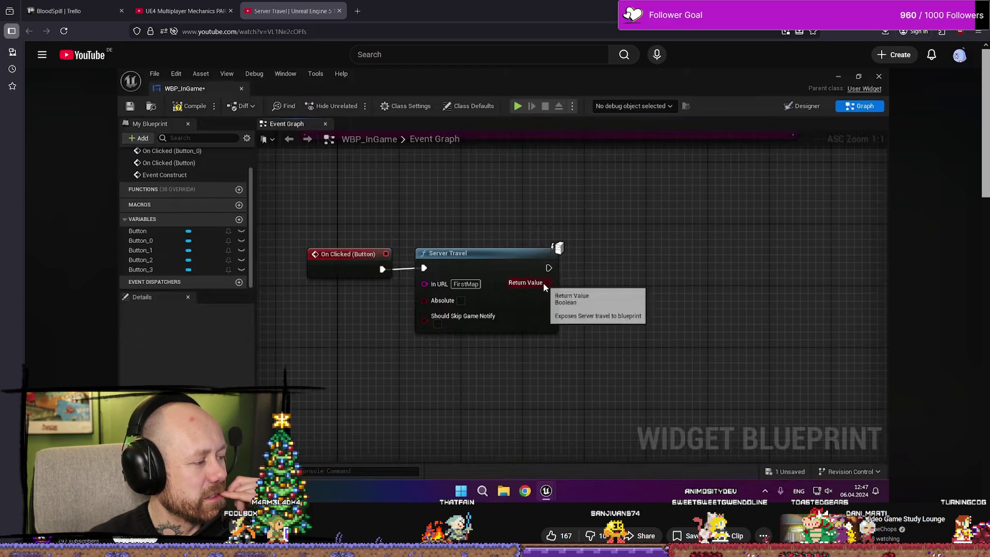
Step: Switch from the browser back to the Unreal editor's AC_MatchStateSystem graph
{"action": "key", "text": "alt+Tab"}
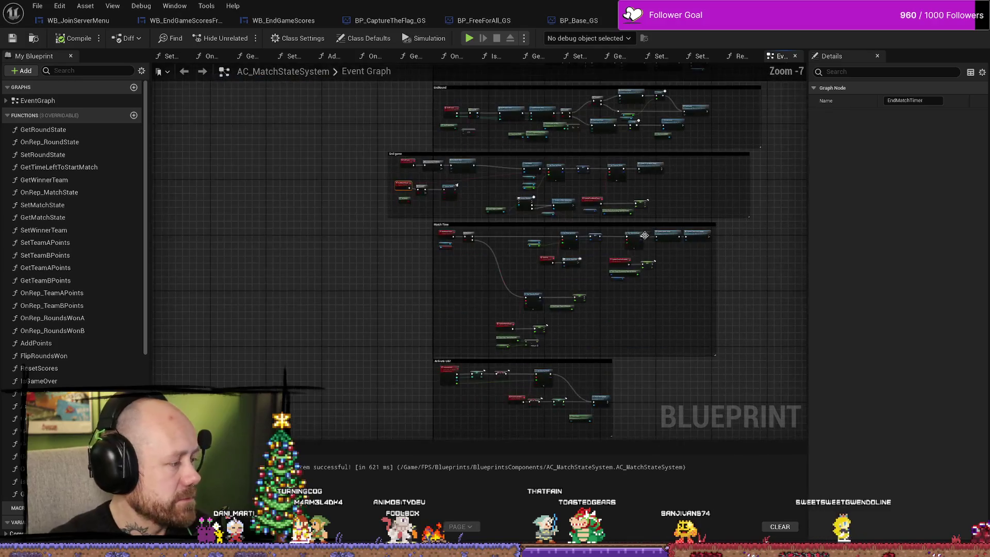
Step: Widen the End game comment box and bring EndMatchTimer, Branch and Is Server into view
{"action": "scroll", "coordinate": [552, 206], "scroll_direction": "up", "scroll_amount": 2}
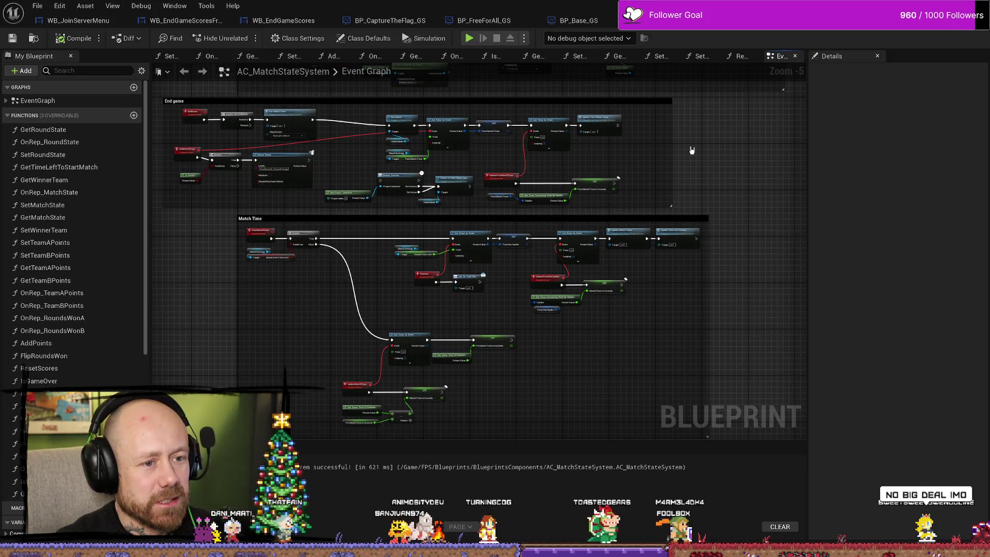
{"action": "left_click_drag", "start_coordinate": [672, 149], "coordinate": [704, 148]}
{"action": "mouse_move", "coordinate": [661, 199]}
{"action": "left_mouse_down"}
{"action": "mouse_move", "coordinate": [416, 139]}
{"action": "mouse_move", "coordinate": [437, 114]}
{"action": "left_mouse_up"}
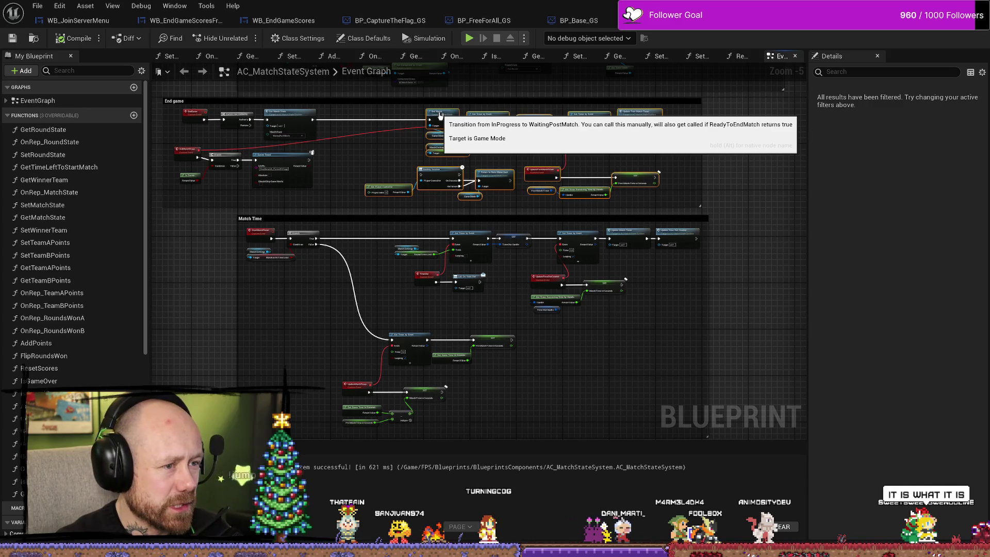
{"action": "scroll", "coordinate": [480, 182], "scroll_direction": "up", "scroll_amount": 5}
{"action": "left_click_drag", "start_coordinate": [480, 182], "coordinate": [595, 187]}
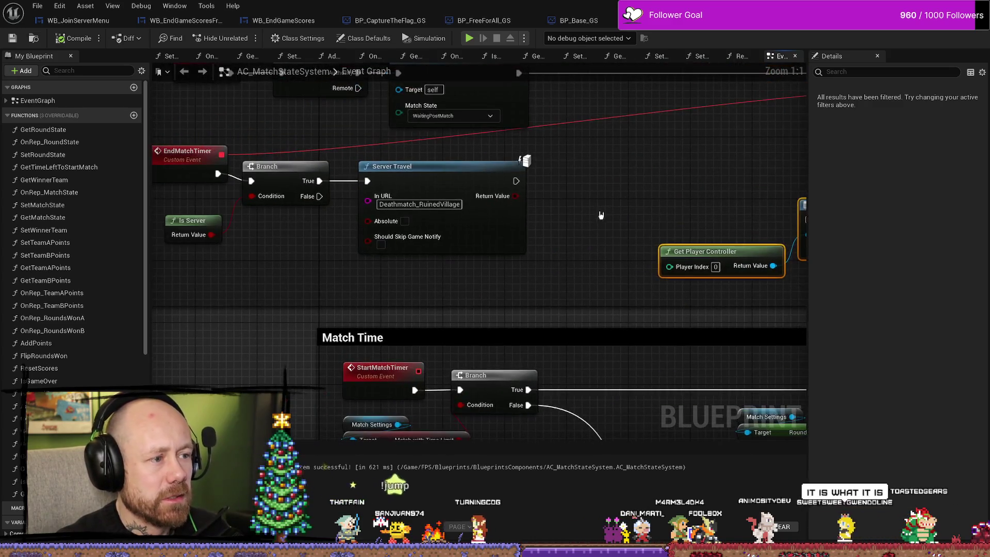
{"action": "left_click_drag", "start_coordinate": [268, 221], "coordinate": [377, 225]}
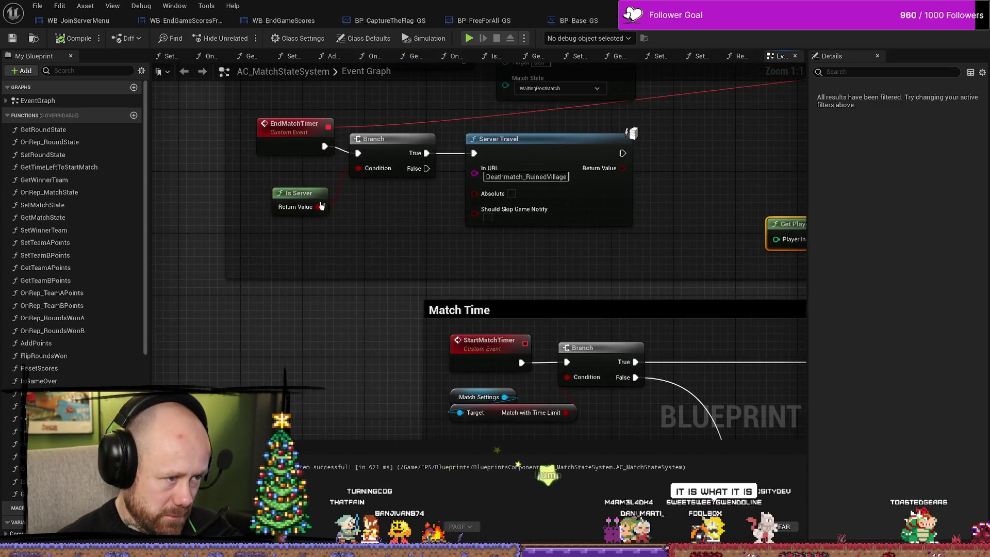
Step: Nudge Is Server right, check the Branch and Server Travel nodes, then go to BP_Base_GS
{"action": "left_click_drag", "start_coordinate": [296, 202], "coordinate": [303, 202]}
{"action": "left_click_drag", "start_coordinate": [399, 240], "coordinate": [439, 263]}
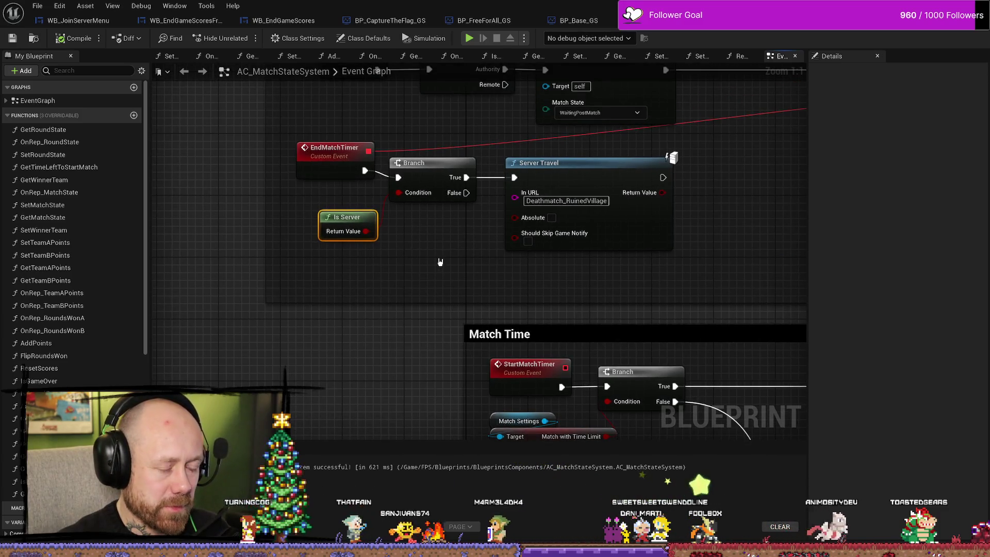
{"action": "left_click_drag", "start_coordinate": [664, 274], "coordinate": [377, 189]}
{"action": "left_click", "coordinate": [424, 265]}
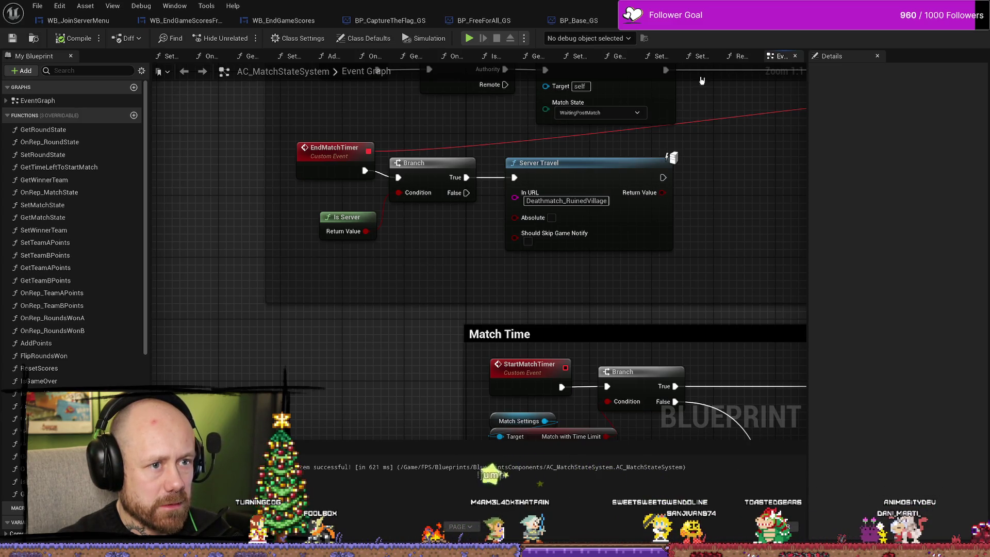
{"action": "left_click", "coordinate": [587, 23]}
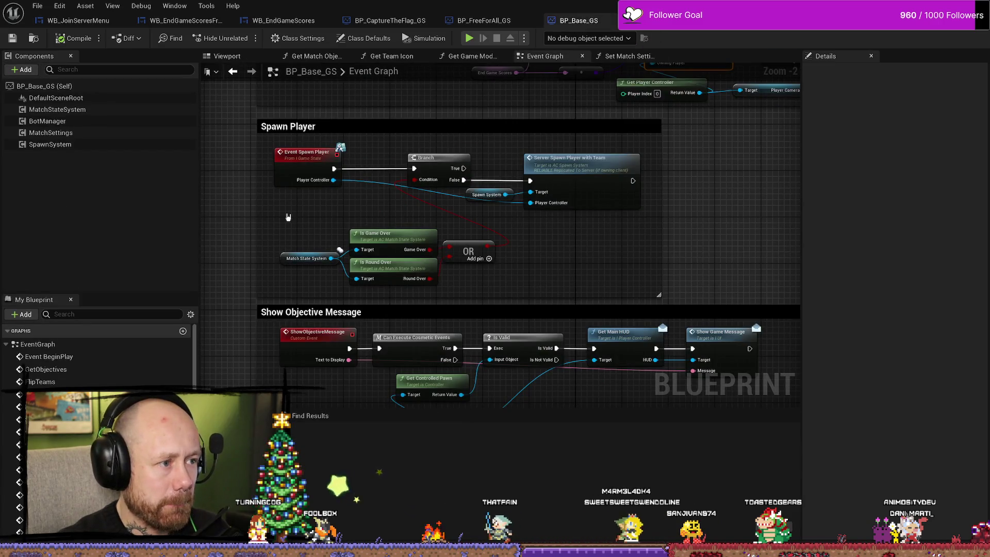
Step: Compare the BP_FreeForAll_GS and BP_CaptureTheFlag_GS game state graphs
{"action": "scroll", "coordinate": [521, 281], "scroll_direction": "down", "scroll_amount": 5}
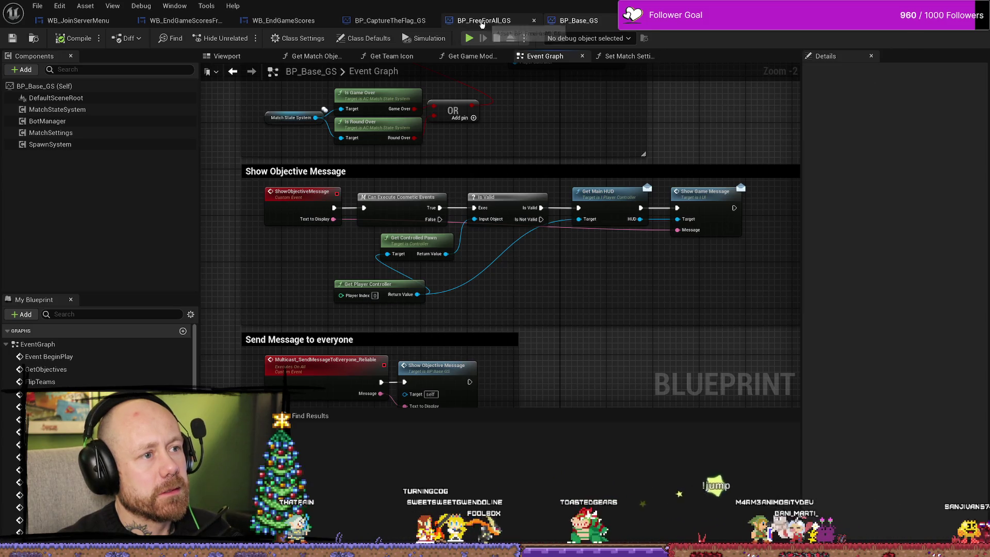
{"action": "left_click", "coordinate": [482, 21]}
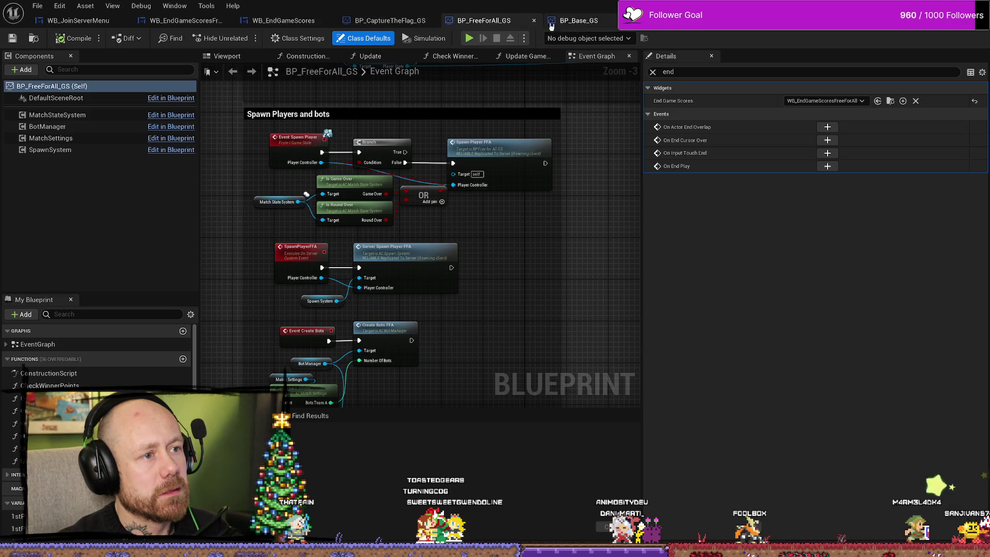
{"action": "left_click", "coordinate": [420, 21]}
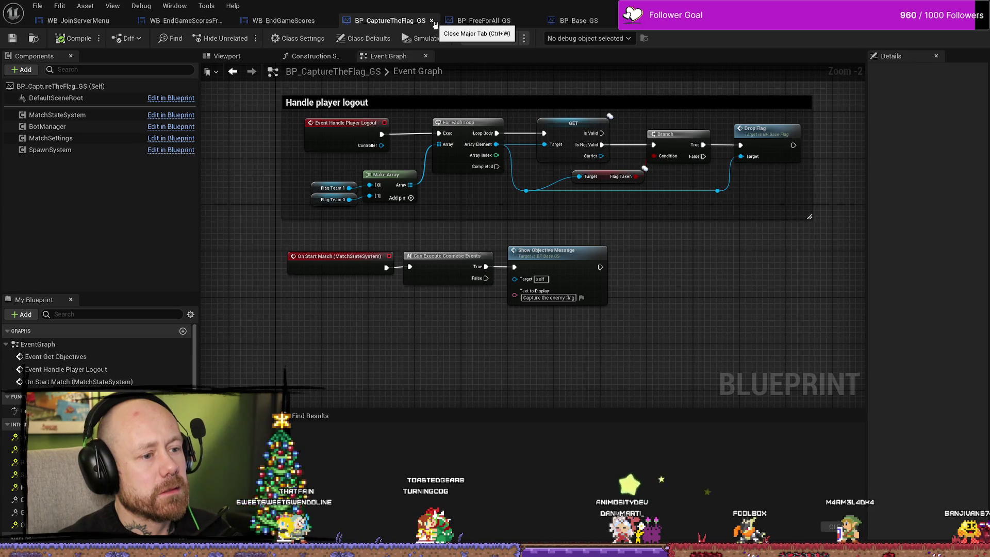
{"action": "left_click", "coordinate": [449, 21]}
{"action": "left_click", "coordinate": [391, 20]}
{"action": "left_click", "coordinate": [482, 20]}
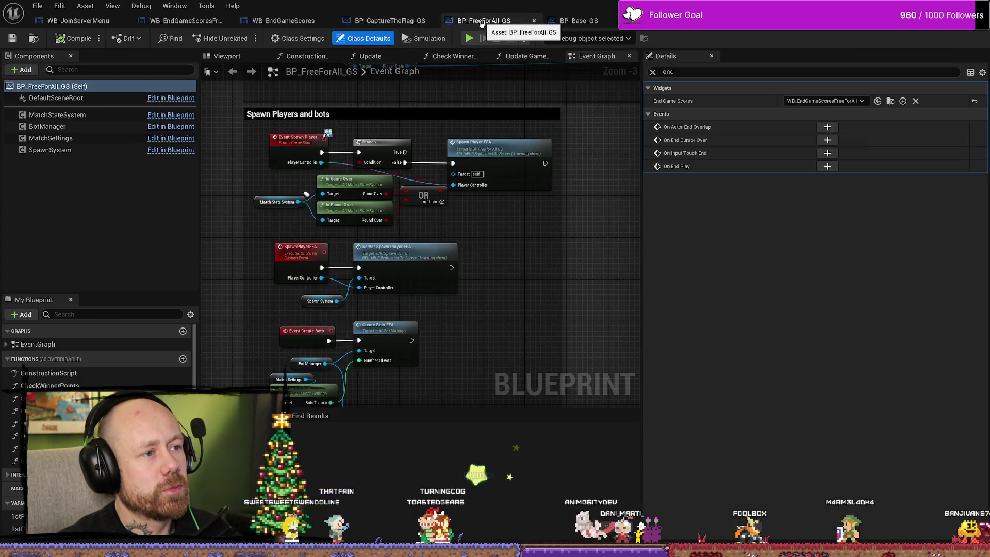
{"action": "left_click", "coordinate": [390, 20]}
{"action": "left_click", "coordinate": [284, 20]}
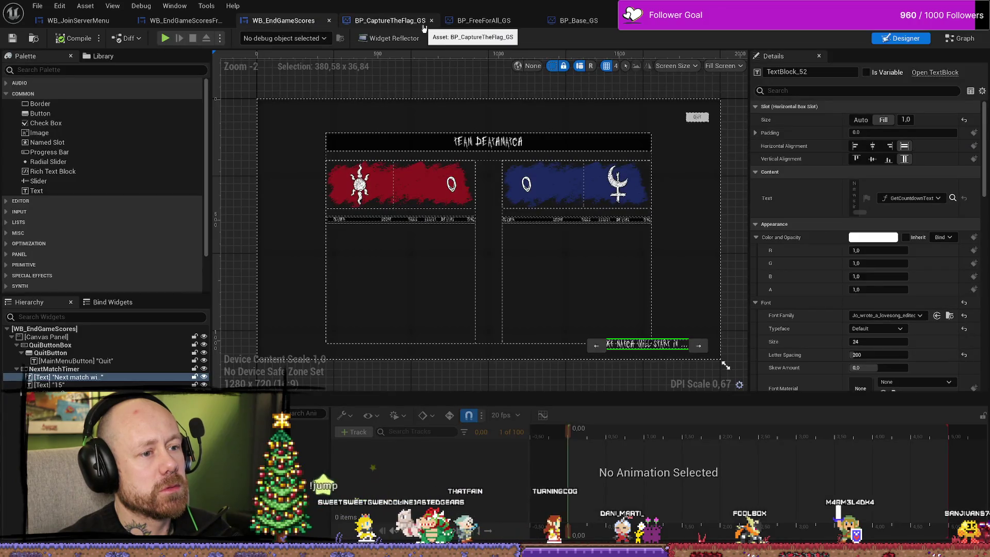
{"action": "left_click", "coordinate": [483, 20]}
Step: Close both the BP_CaptureTheFlag_GS and BP_FreeForAll_GS blueprint editors
{"action": "left_click", "coordinate": [407, 20]}
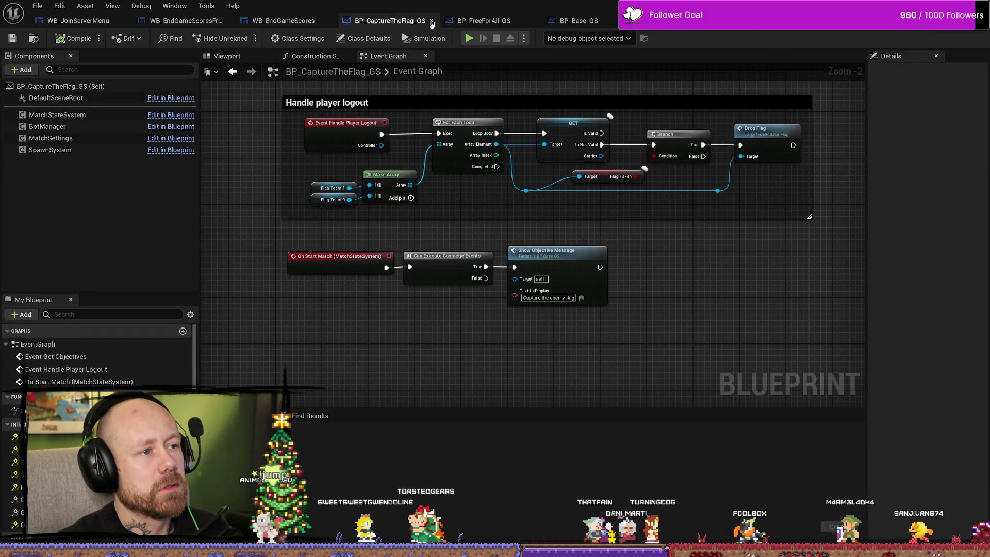
{"action": "left_click", "coordinate": [432, 21]}
{"action": "left_click", "coordinate": [382, 21]}
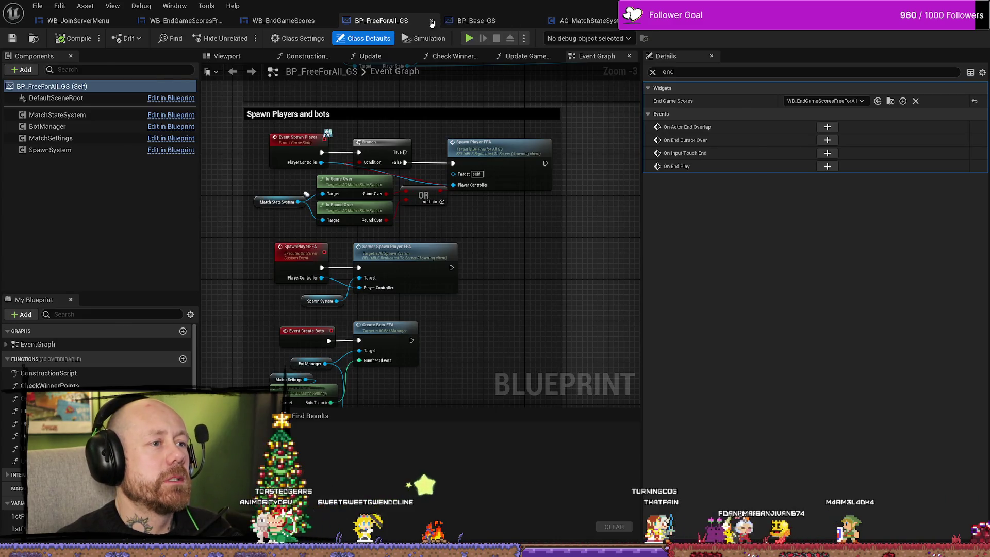
{"action": "left_click", "coordinate": [432, 21]}
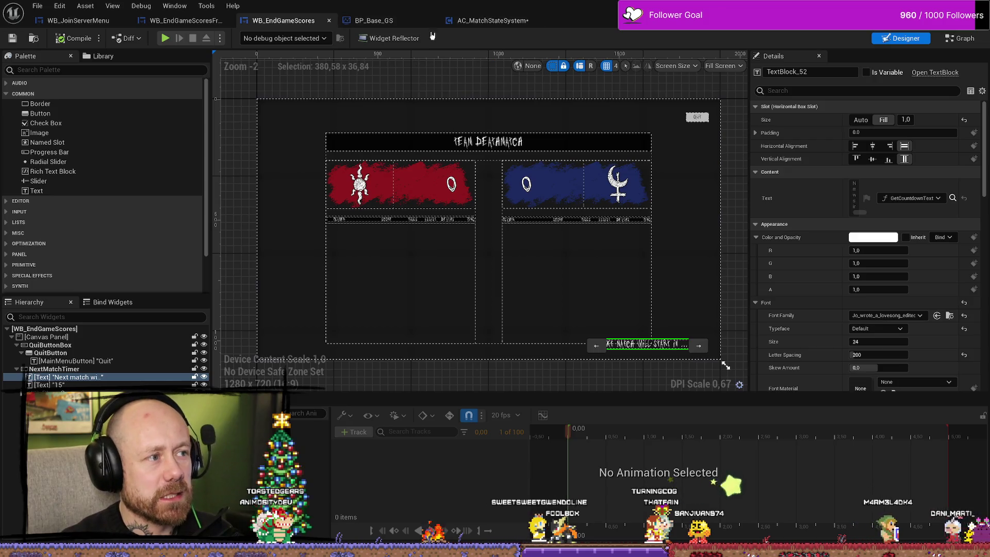
Step: Bring up WB_EndGameScoresFreeForAll and close the WB_JoinServerMenu editor
{"action": "left_click", "coordinate": [185, 21]}
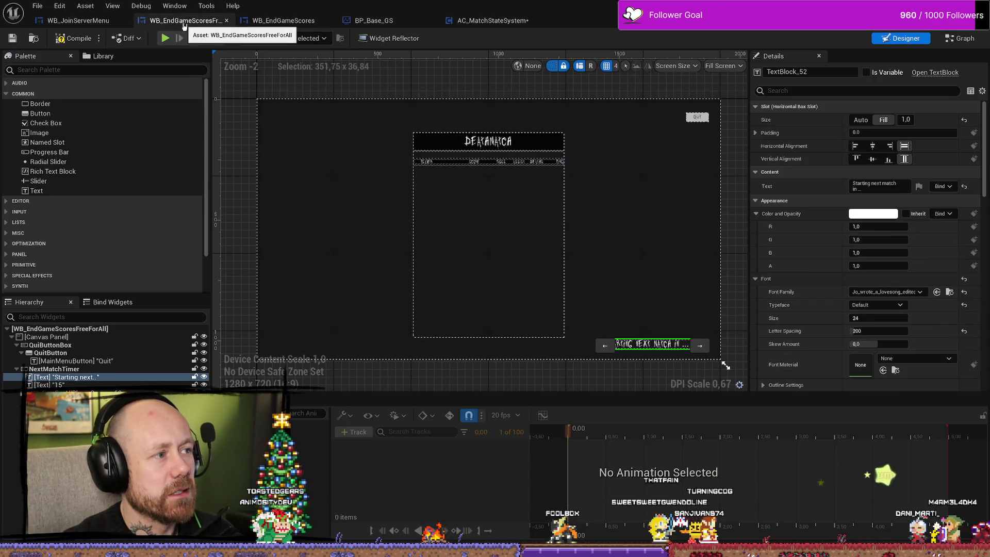
{"action": "left_click", "coordinate": [92, 20]}
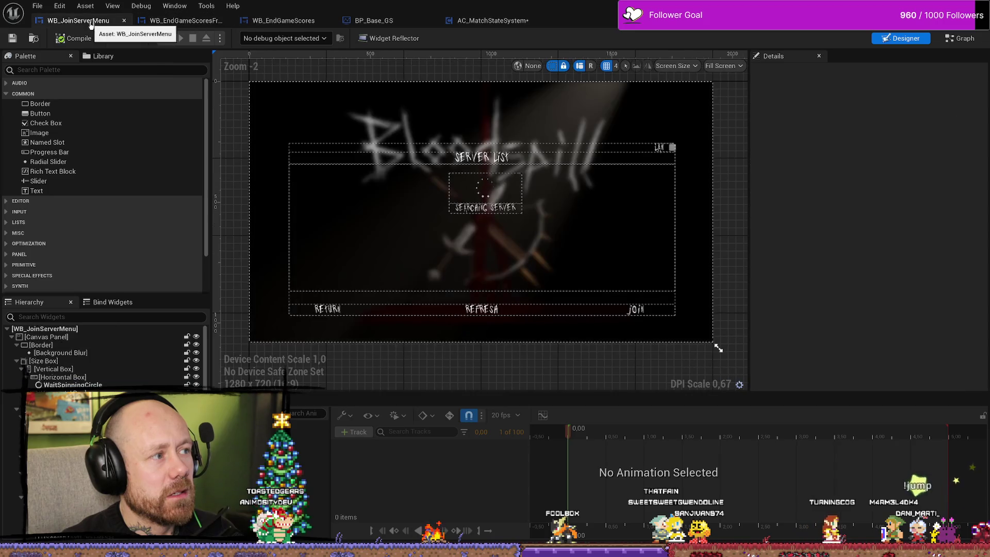
{"action": "left_click", "coordinate": [185, 21]}
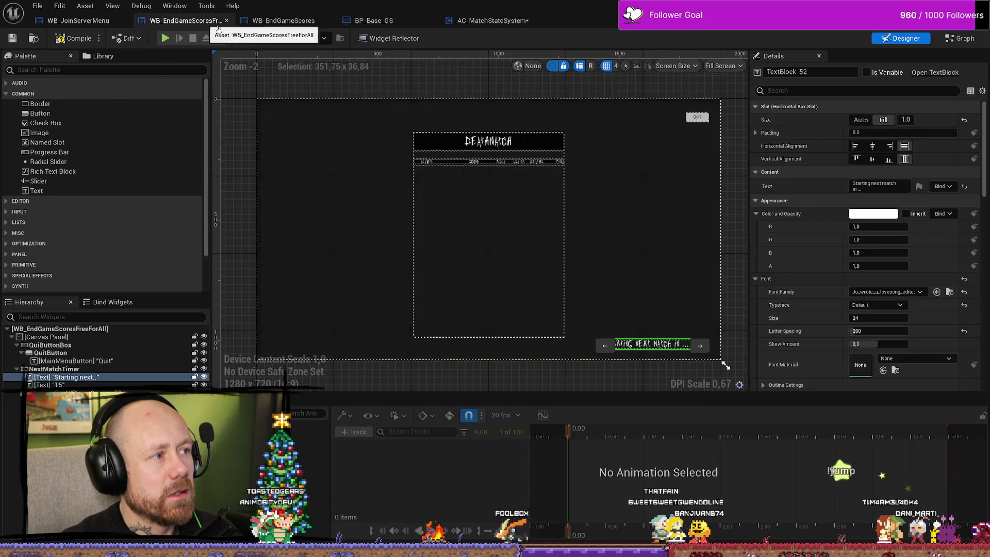
{"action": "left_click", "coordinate": [124, 21]}
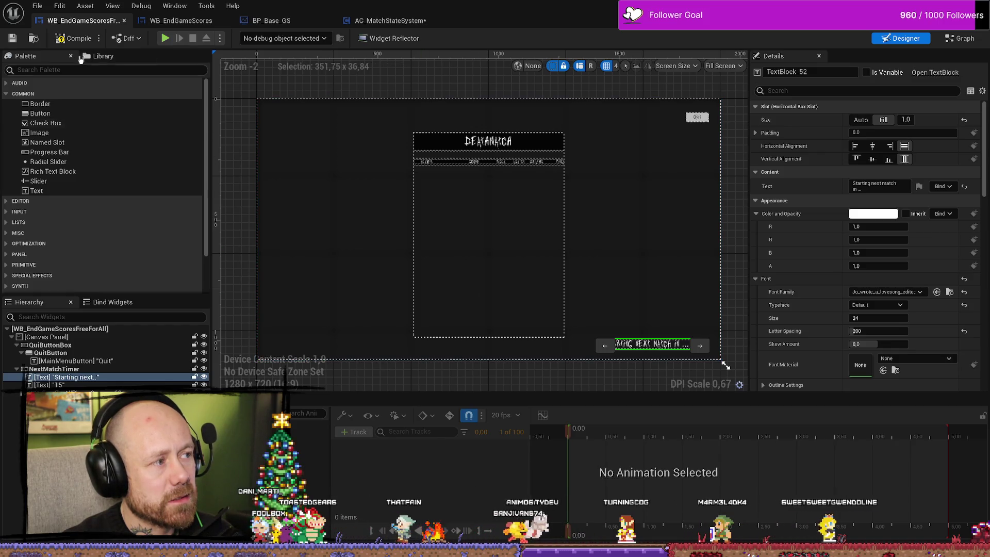
Step: Compile WB_EndGameScoresFreeForAll with F7
{"action": "key", "text": "F7"}
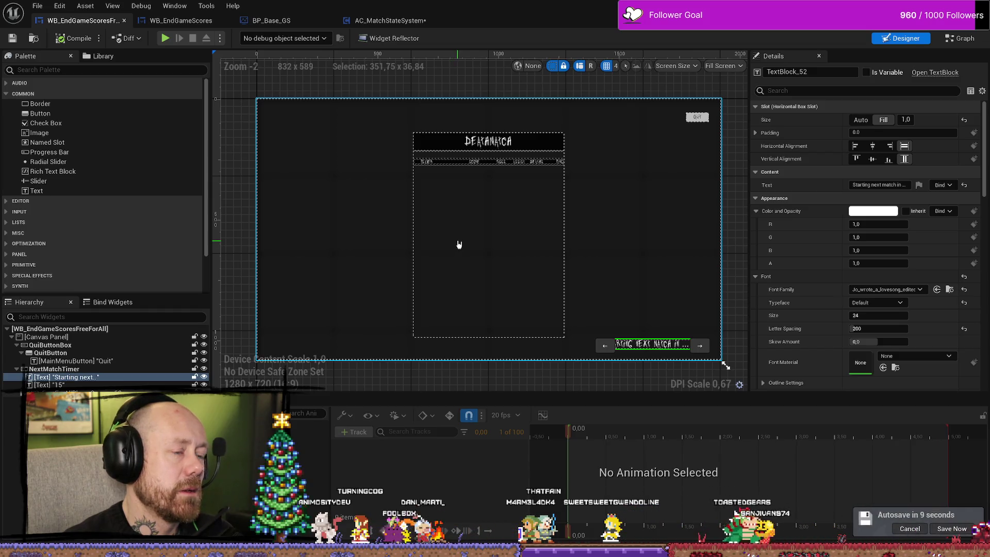
Step: In BP_Base_GS, follow the End Game Screen chain and select its Create User Widget node
{"action": "left_click", "coordinate": [283, 23]}
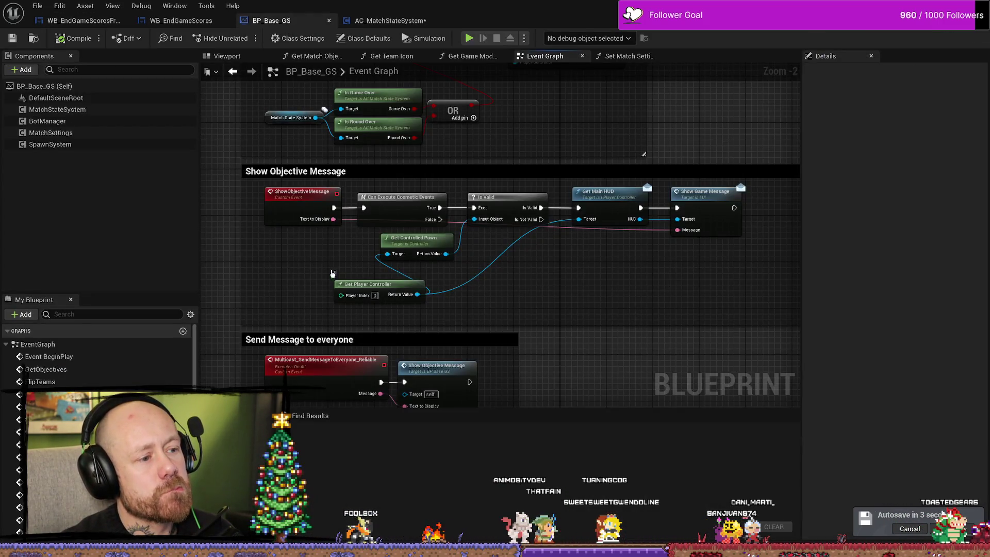
{"action": "scroll", "coordinate": [326, 234], "scroll_direction": "down", "scroll_amount": 4}
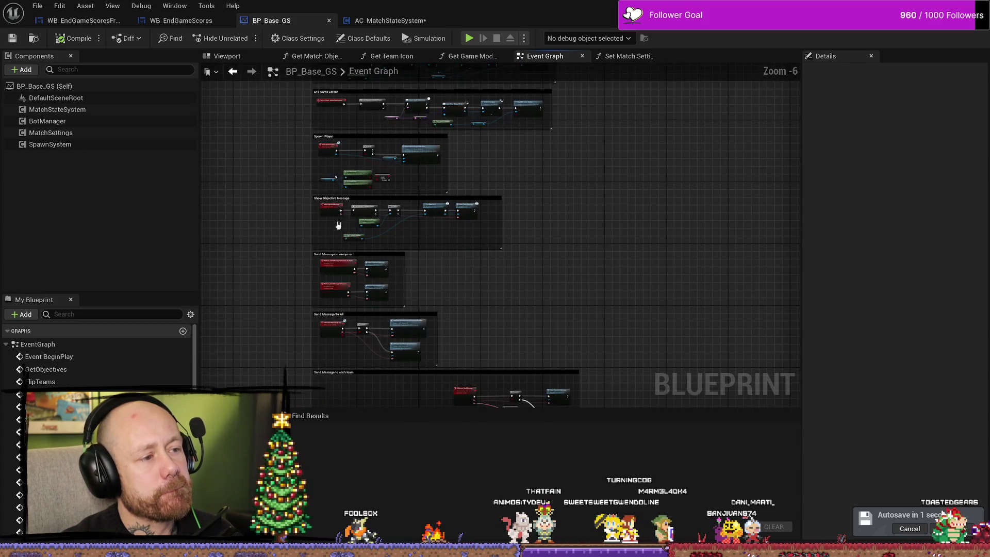
{"action": "scroll", "coordinate": [338, 225], "scroll_direction": "up", "scroll_amount": 6}
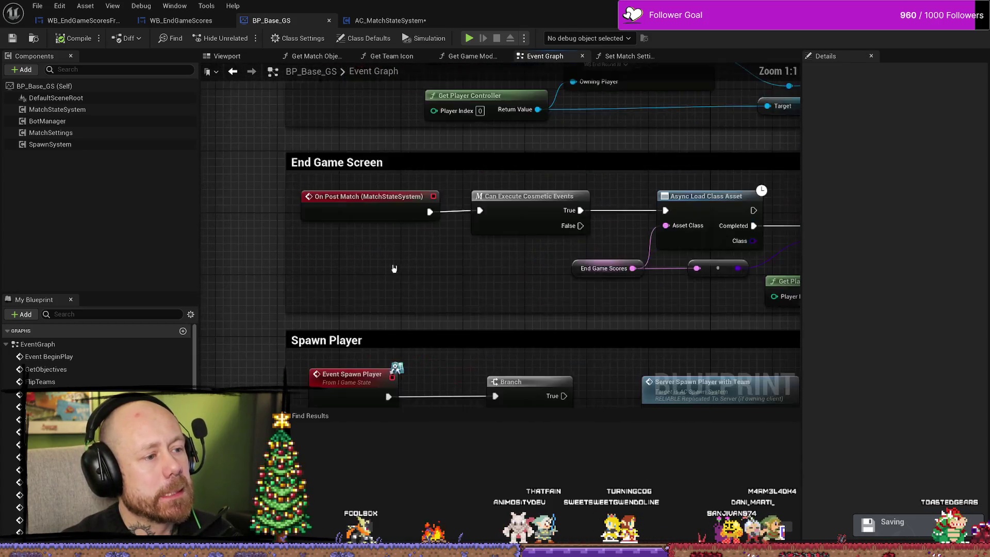
{"action": "left_click_drag", "start_coordinate": [384, 168], "coordinate": [277, 254]}
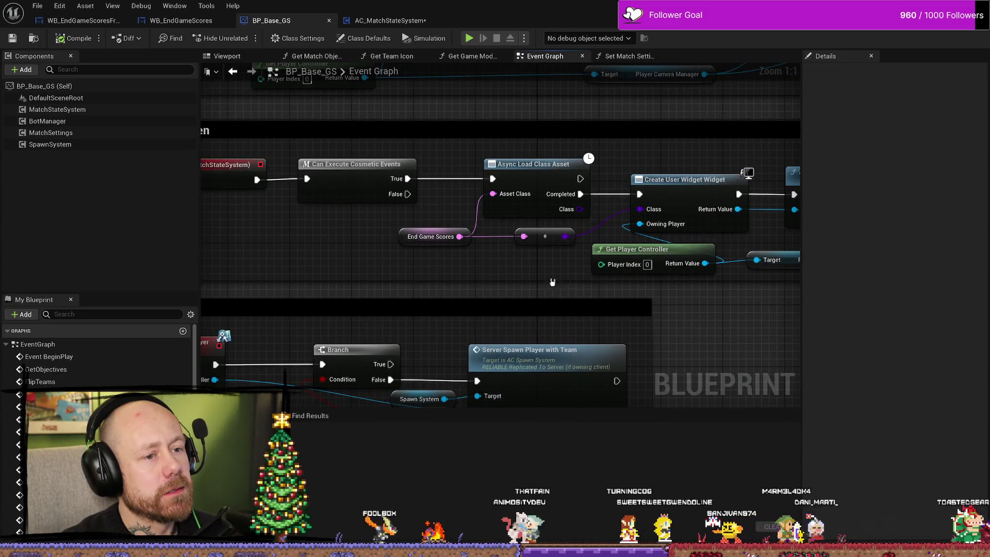
{"action": "left_click_drag", "start_coordinate": [550, 283], "coordinate": [367, 275]}
{"action": "left_click", "coordinate": [510, 175]}
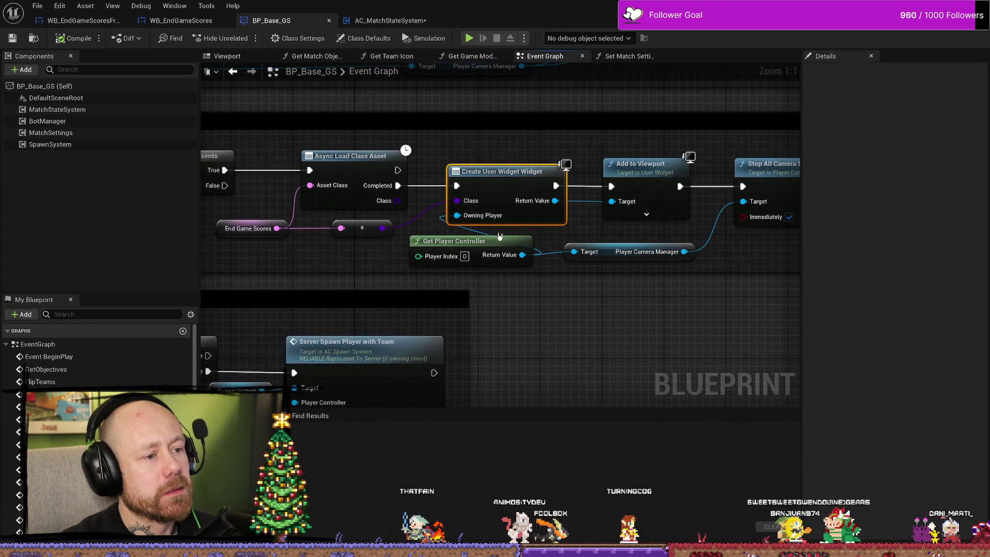
{"action": "mouse_move", "coordinate": [700, 292]}
{"action": "left_mouse_down"}
{"action": "mouse_move", "coordinate": [553, 284]}
{"action": "mouse_move", "coordinate": [747, 249]}
{"action": "left_mouse_up"}
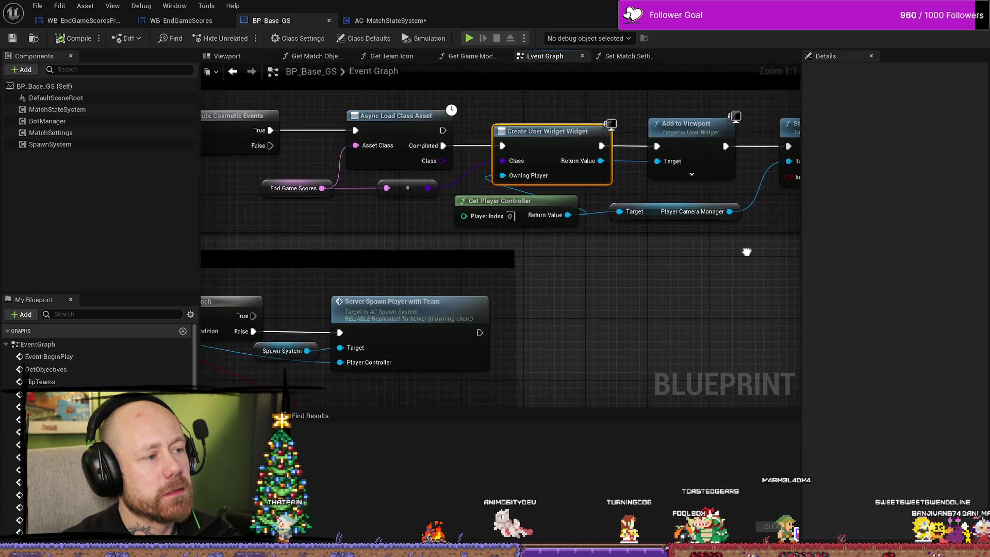
{"action": "left_click_drag", "start_coordinate": [404, 236], "coordinate": [601, 252]}
{"action": "mouse_move", "coordinate": [445, 229]}
{"action": "left_mouse_down"}
{"action": "mouse_move", "coordinate": [558, 242]}
{"action": "mouse_move", "coordinate": [481, 227]}
{"action": "left_mouse_up"}
Step: Bring the Show End Round Widget section into view and browse to its WB_EndRoundWidget class
{"action": "scroll", "coordinate": [558, 241], "scroll_direction": "down", "scroll_amount": 2}
{"action": "scroll", "coordinate": [482, 228], "scroll_direction": "down", "scroll_amount": 4}
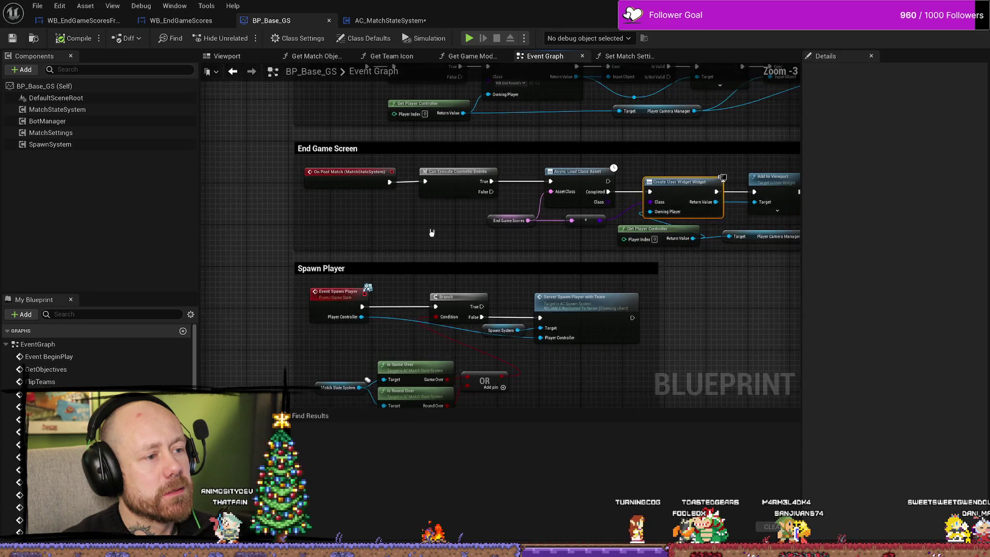
{"action": "scroll", "coordinate": [436, 195], "scroll_direction": "up", "scroll_amount": 3}
{"action": "left_click_drag", "start_coordinate": [341, 181], "coordinate": [370, 239]}
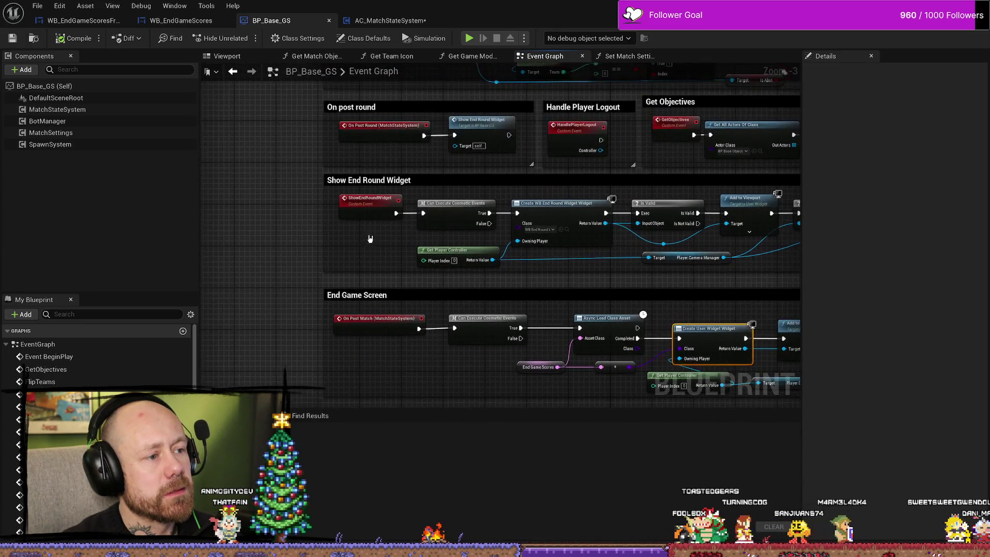
{"action": "scroll", "coordinate": [537, 273], "scroll_direction": "up", "scroll_amount": 3}
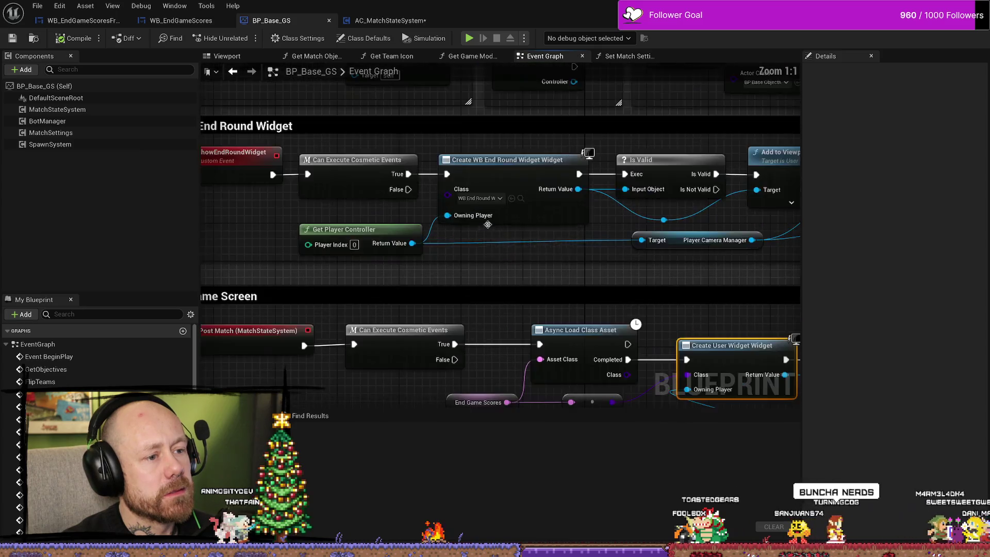
{"action": "left_click", "coordinate": [520, 199]}
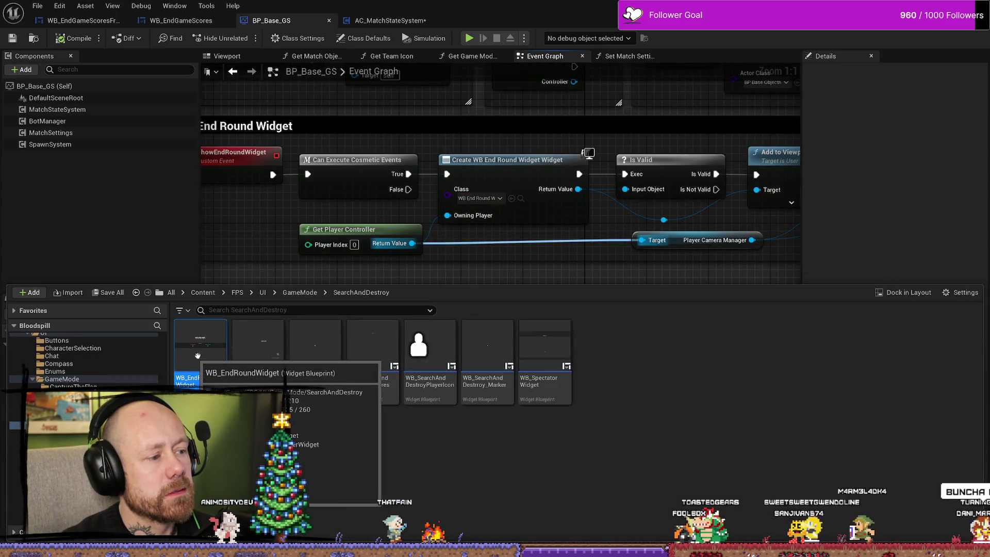
Step: Open WB_EndRoundWidget from the Content Browser, glance at both end-game score widgets, then return to BP_Base_GS
{"action": "double_click", "coordinate": [194, 351]}
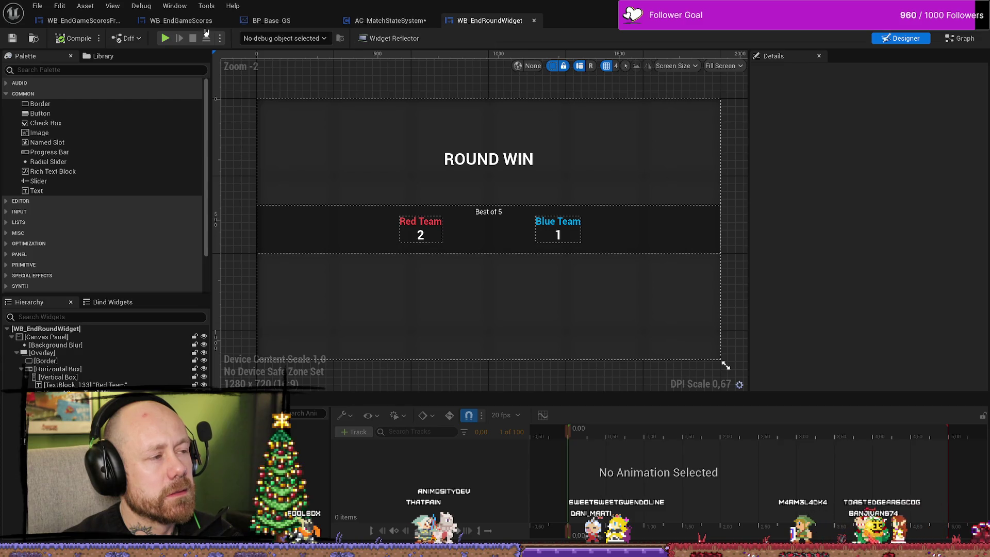
{"action": "left_click", "coordinate": [183, 21]}
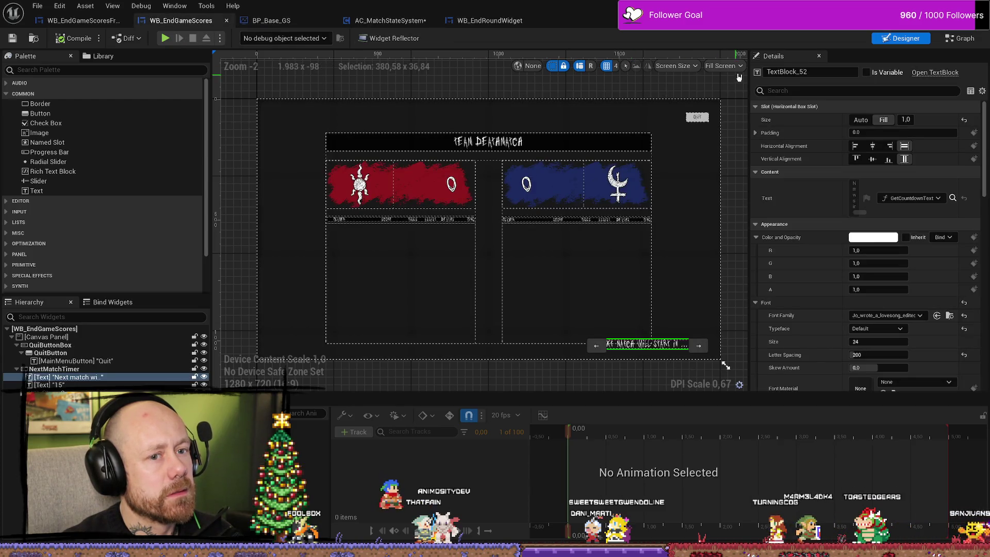
{"action": "left_click", "coordinate": [82, 21]}
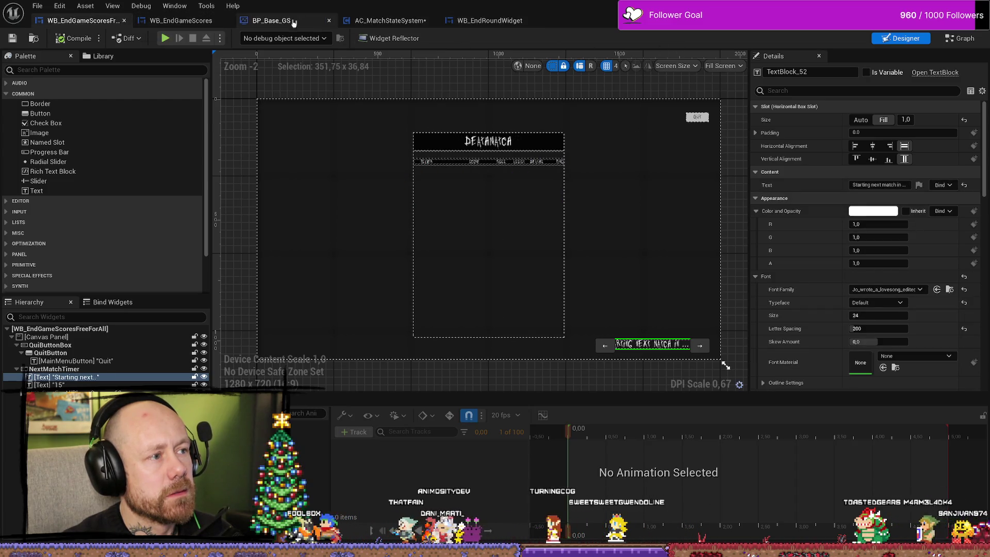
{"action": "left_click", "coordinate": [271, 20]}
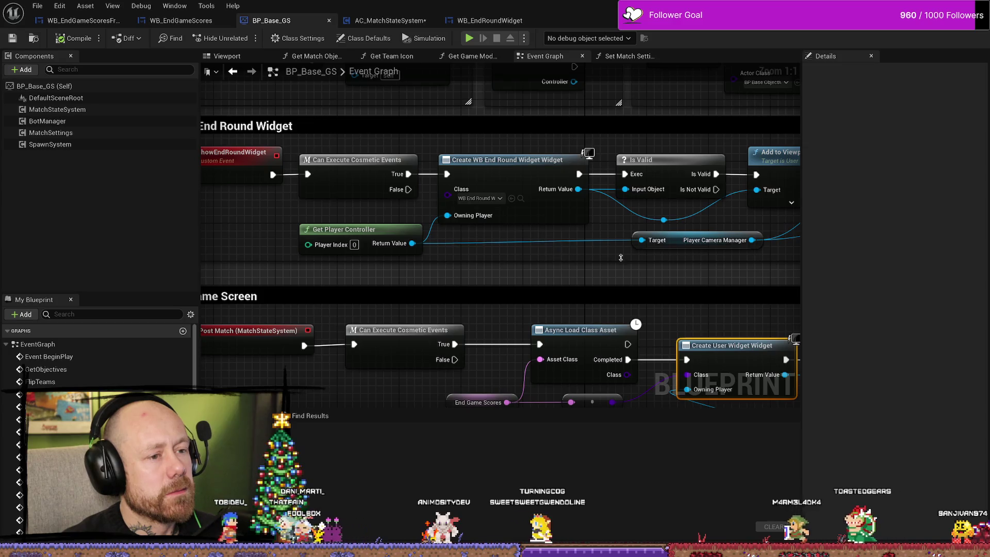
Step: Inspect the section headers and end-round widget class reference in the BP_Base_GS graph
{"action": "scroll", "coordinate": [588, 245], "scroll_direction": "down", "scroll_amount": 2}
{"action": "scroll", "coordinate": [596, 239], "scroll_direction": "down", "scroll_amount": 2}
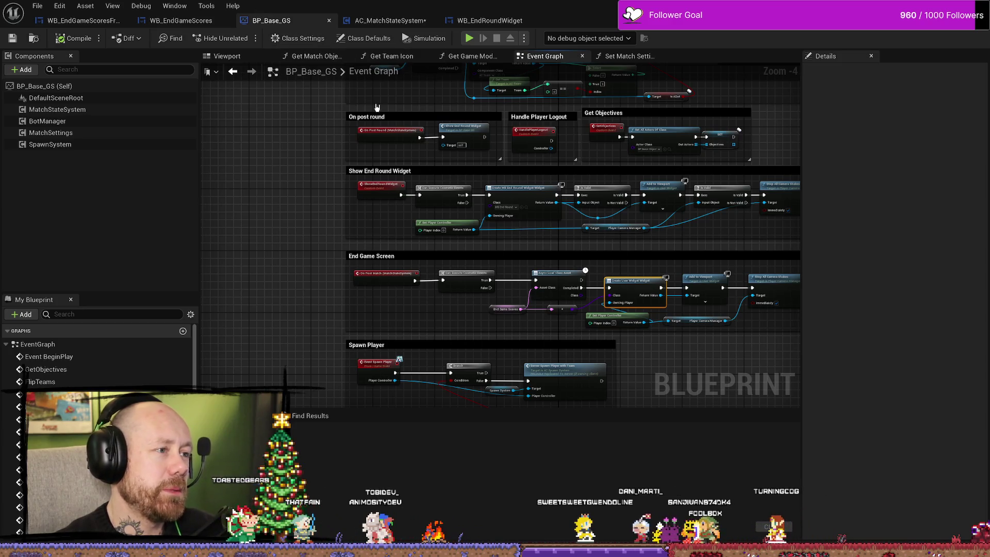
{"action": "scroll", "coordinate": [490, 206], "scroll_direction": "up", "scroll_amount": 3}
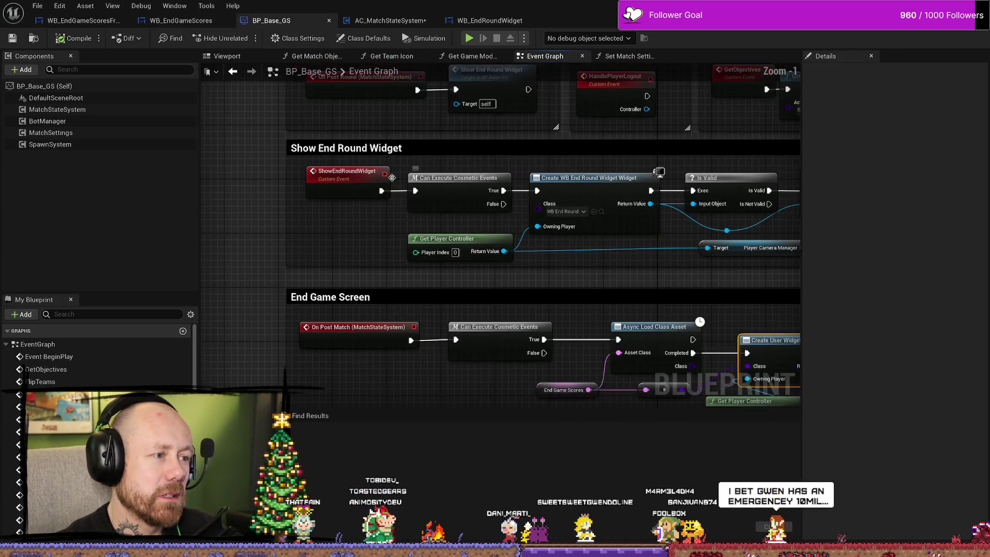
{"action": "scroll", "coordinate": [261, 223], "scroll_direction": "down", "scroll_amount": 1}
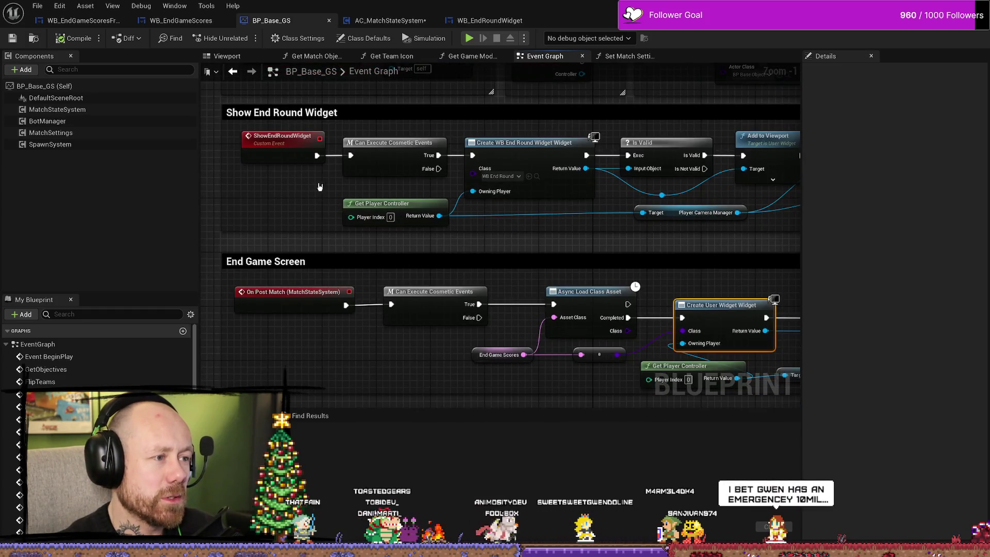
{"action": "scroll", "coordinate": [318, 206], "scroll_direction": "down", "scroll_amount": 1}
{"action": "left_click_drag", "start_coordinate": [318, 206], "coordinate": [407, 222]}
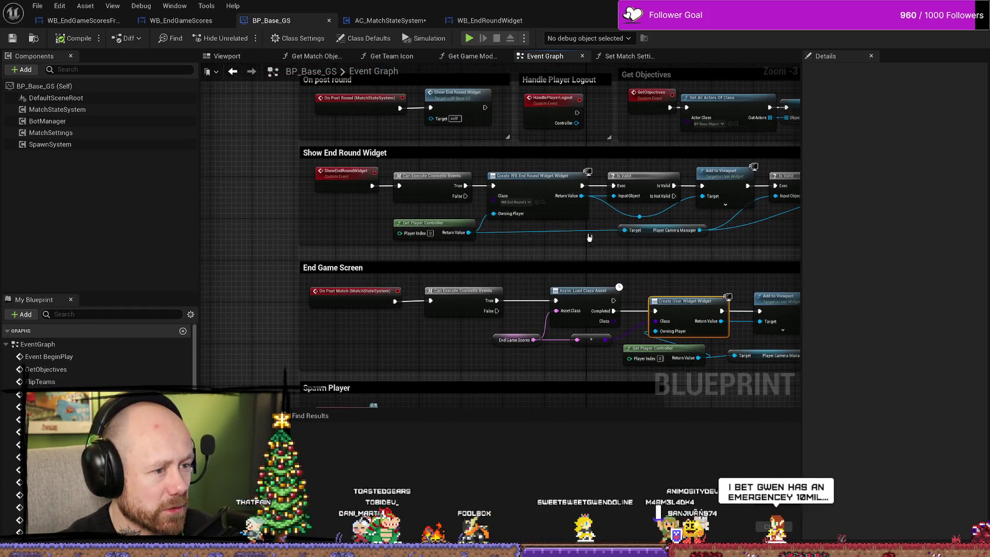
{"action": "left_click_drag", "start_coordinate": [590, 237], "coordinate": [525, 231]}
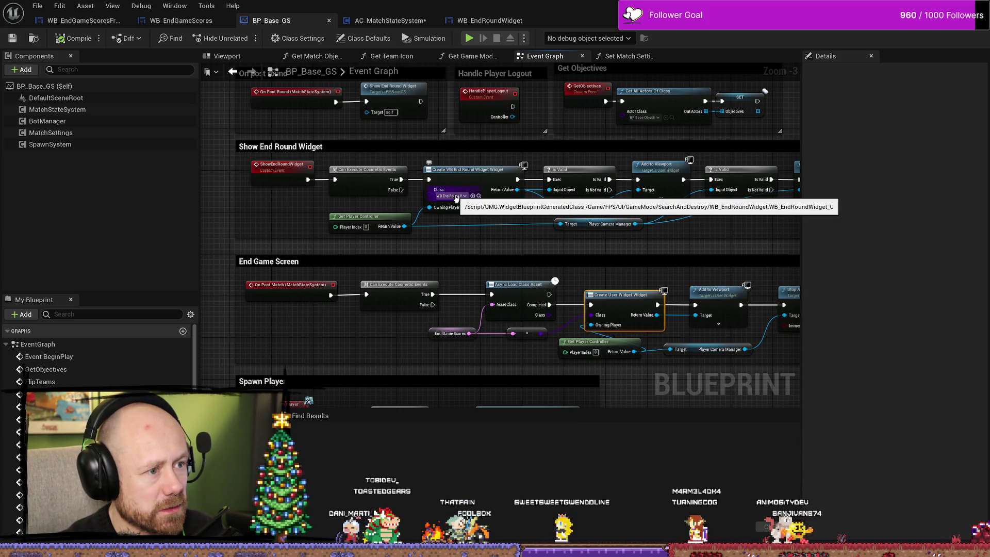
Step: Resize the Show End Round Widget comment to enclose its nodes, then switch to WB_EndGameScores
{"action": "scroll", "coordinate": [499, 188], "scroll_direction": "down", "scroll_amount": 2}
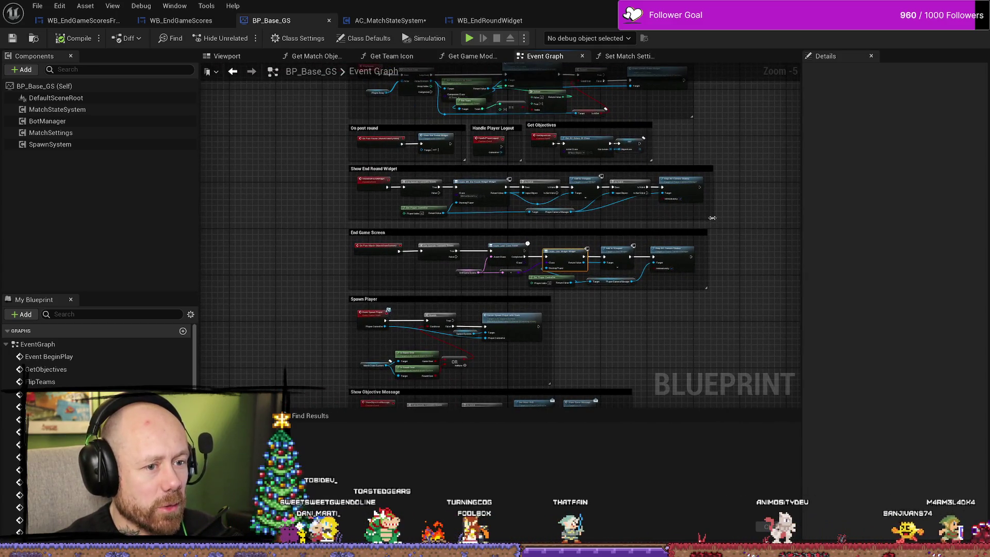
{"action": "left_click_drag", "start_coordinate": [719, 218], "coordinate": [722, 224]}
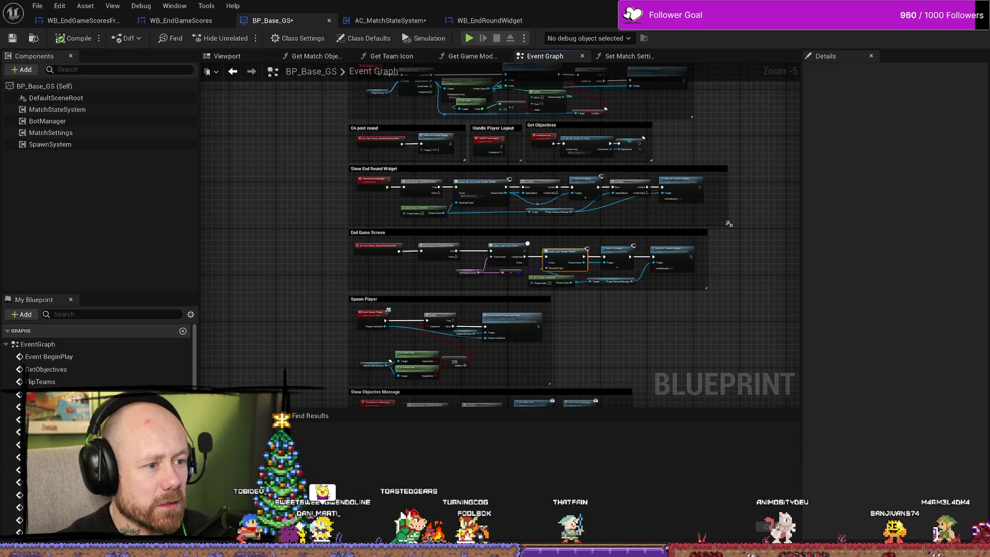
{"action": "scroll", "coordinate": [713, 214], "scroll_direction": "up", "scroll_amount": 3}
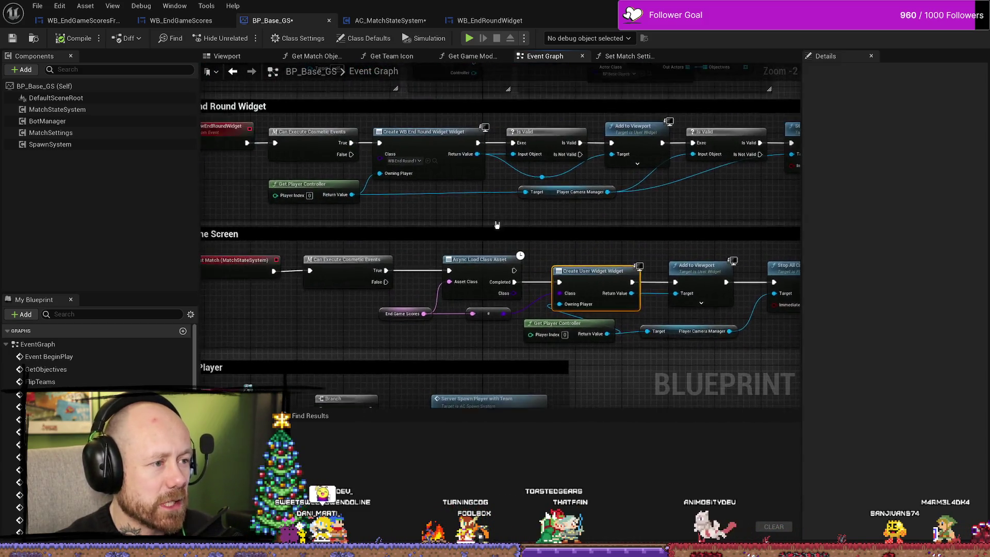
{"action": "scroll", "coordinate": [496, 225], "scroll_direction": "down", "scroll_amount": 3}
{"action": "scroll", "coordinate": [433, 204], "scroll_direction": "up", "scroll_amount": 3}
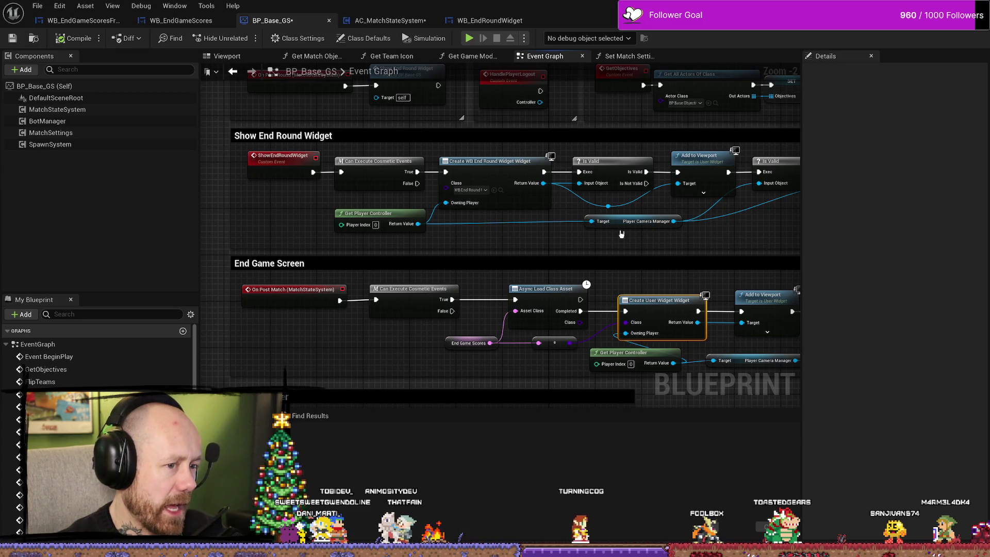
{"action": "scroll", "coordinate": [621, 233], "scroll_direction": "down", "scroll_amount": 5}
{"action": "scroll", "coordinate": [367, 224], "scroll_direction": "up", "scroll_amount": 4}
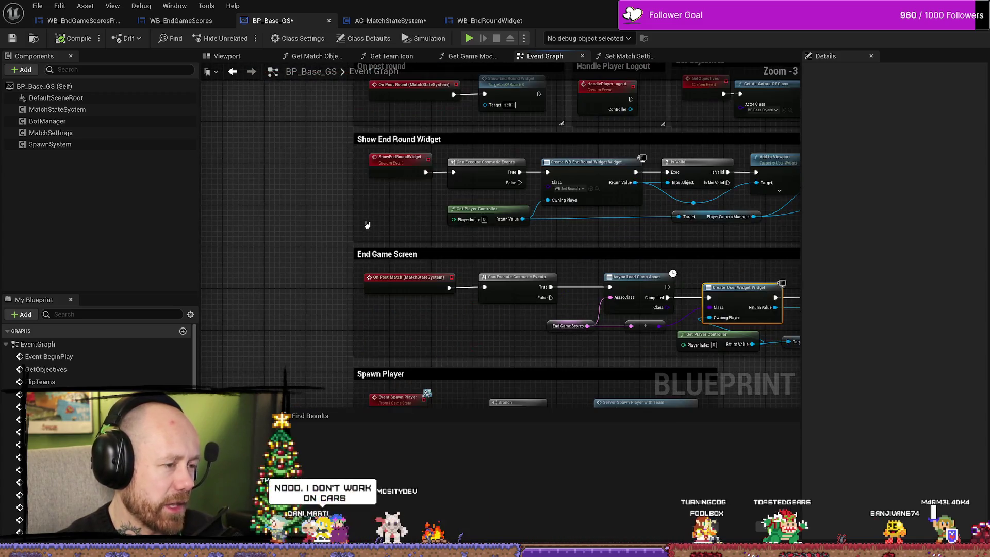
{"action": "left_click_drag", "start_coordinate": [366, 224], "coordinate": [269, 223]}
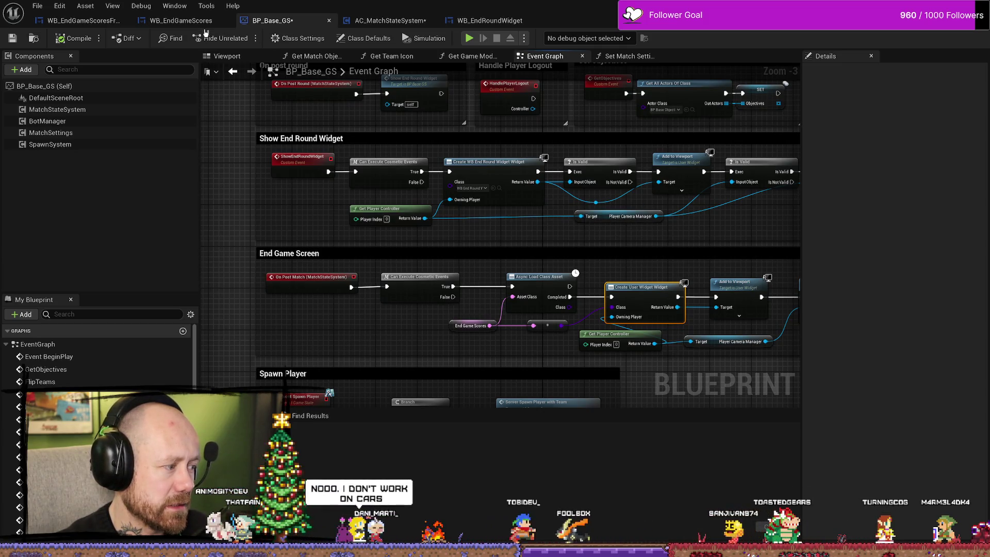
{"action": "left_click", "coordinate": [207, 19]}
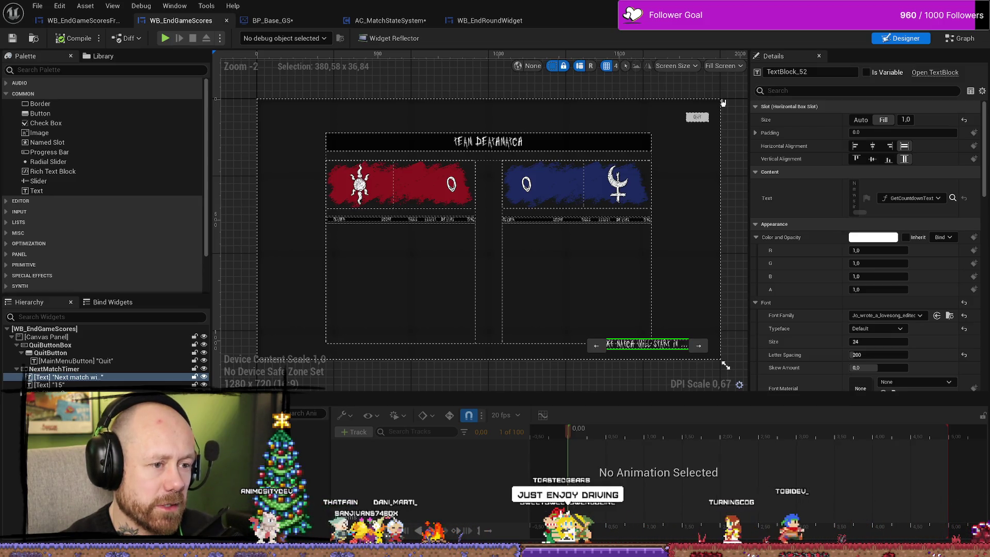
Step: Compare the free-for-all and team score widgets, inspect the WB_PlayerScores variable, and return to Designer
{"action": "left_click", "coordinate": [82, 21]}
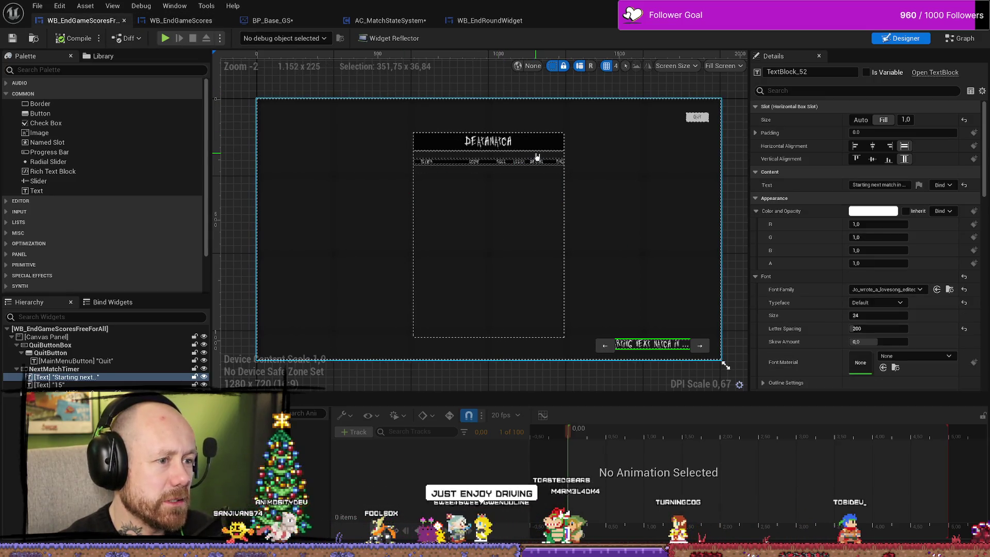
{"action": "key", "text": "ctrl+Tab"}
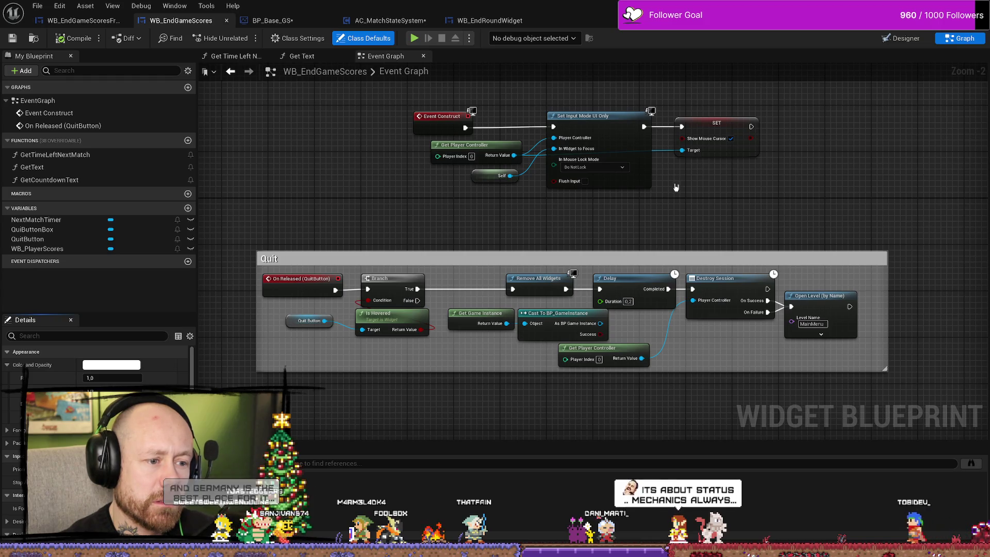
{"action": "scroll", "coordinate": [670, 191], "scroll_direction": "down", "scroll_amount": 3}
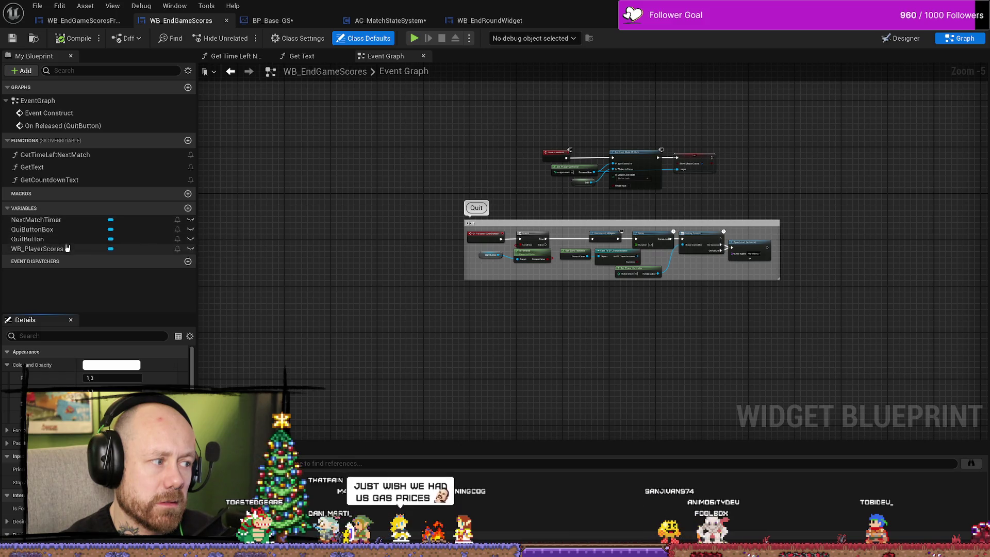
{"action": "left_click", "coordinate": [66, 249]}
{"action": "scroll", "coordinate": [422, 150], "scroll_direction": "up", "scroll_amount": 3}
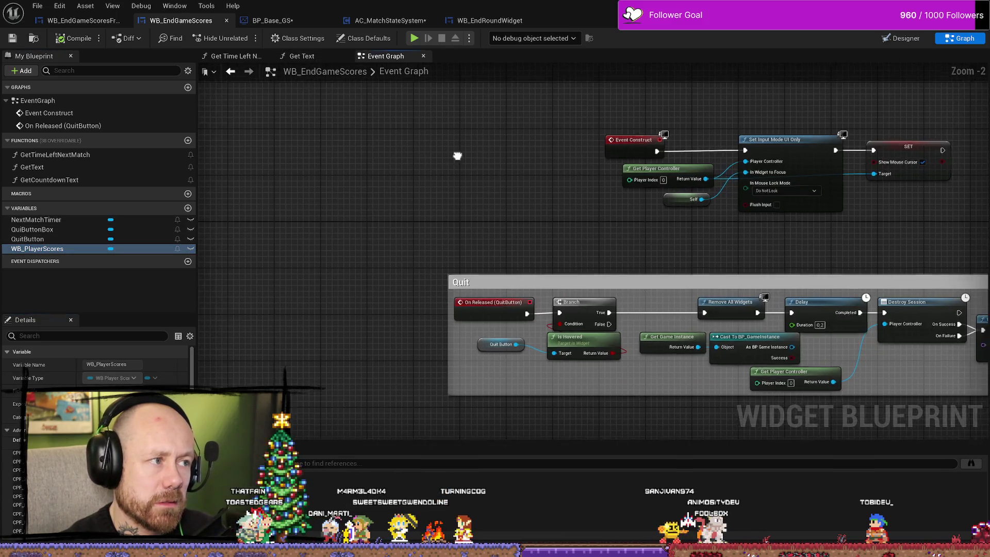
{"action": "scroll", "coordinate": [379, 103], "scroll_direction": "down", "scroll_amount": 1}
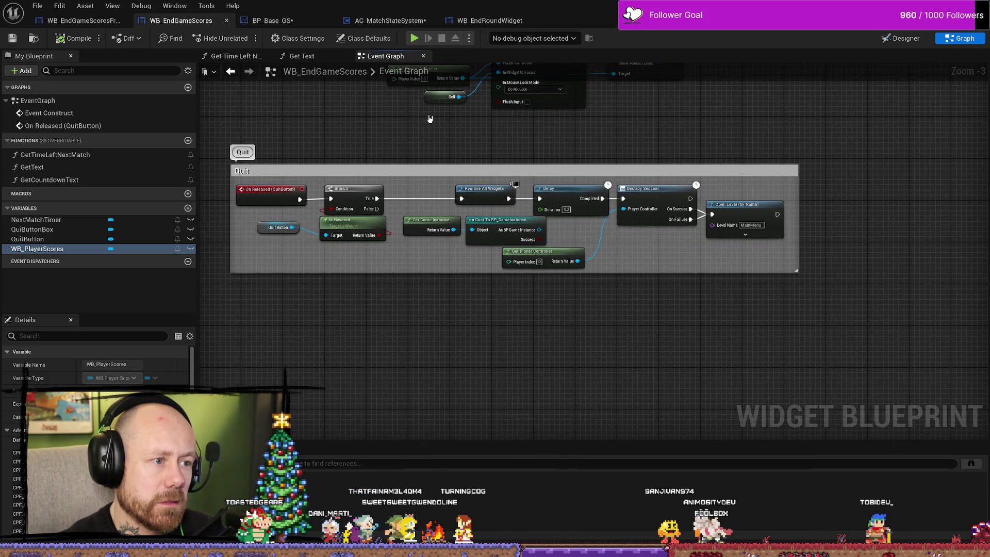
{"action": "scroll", "coordinate": [544, 139], "scroll_direction": "up", "scroll_amount": 1}
{"action": "scroll", "coordinate": [616, 156], "scroll_direction": "down", "scroll_amount": 1}
{"action": "left_click", "coordinate": [904, 44]}
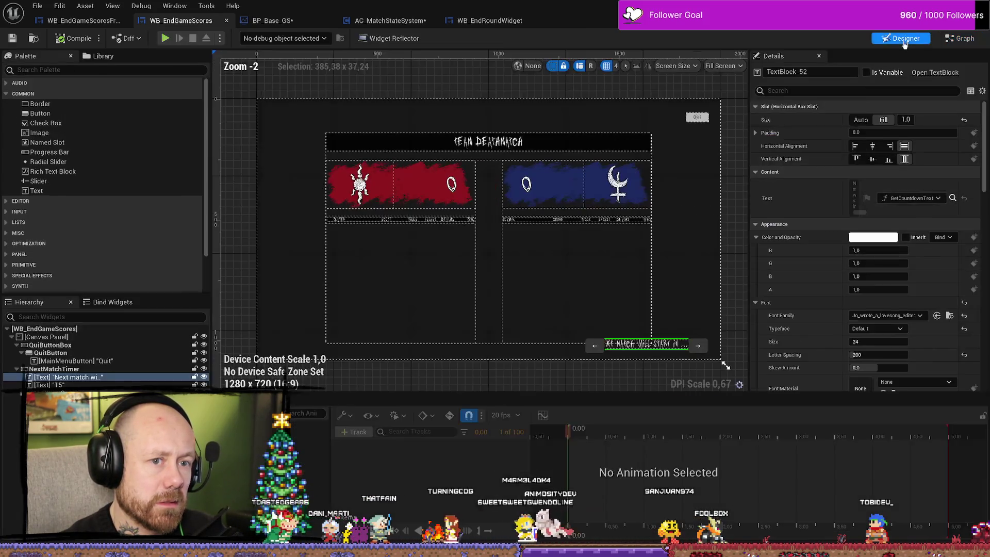
Step: Toggle between the free-for-all and team end-game score widgets, then open the Content Drawer
{"action": "left_click", "coordinate": [82, 20]}
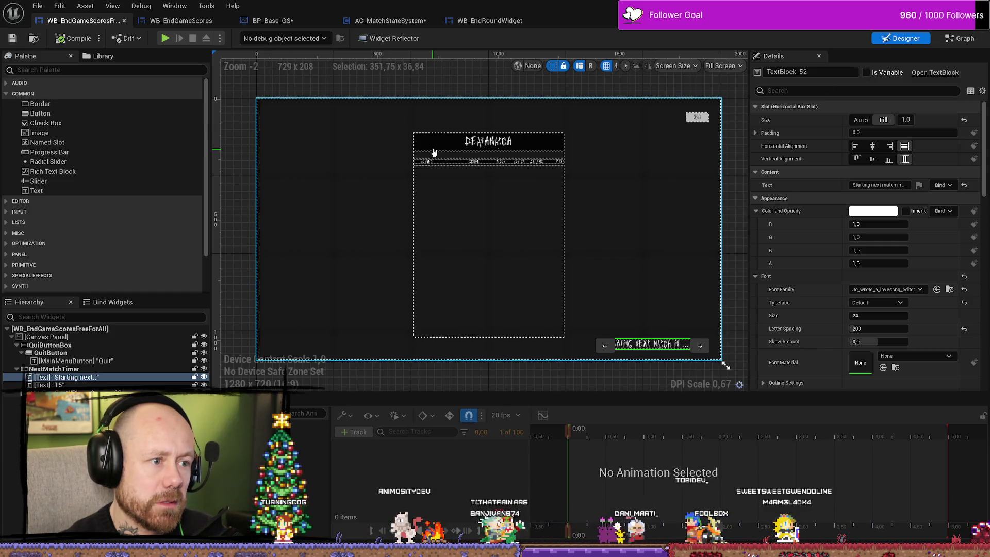
{"action": "left_click", "coordinate": [185, 21]}
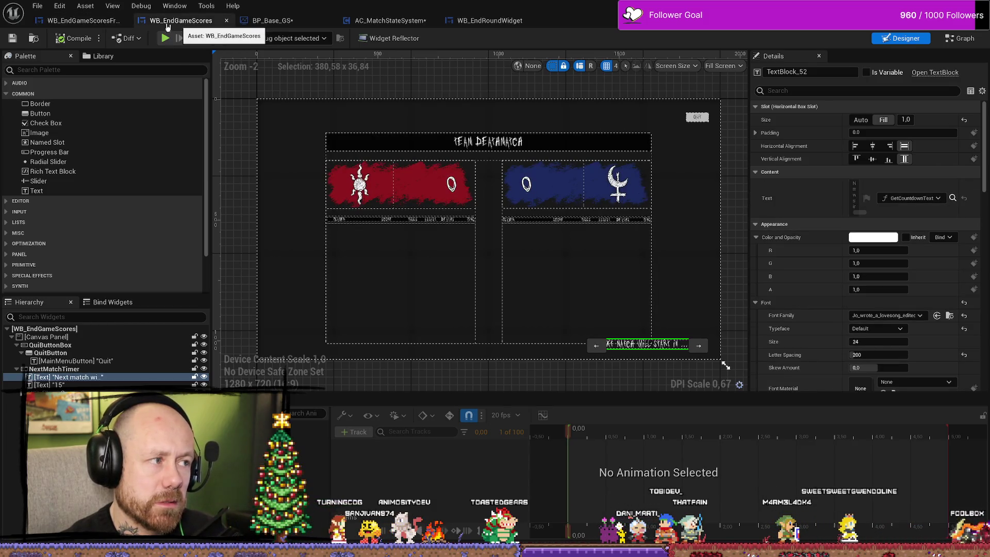
{"action": "left_click", "coordinate": [82, 21]}
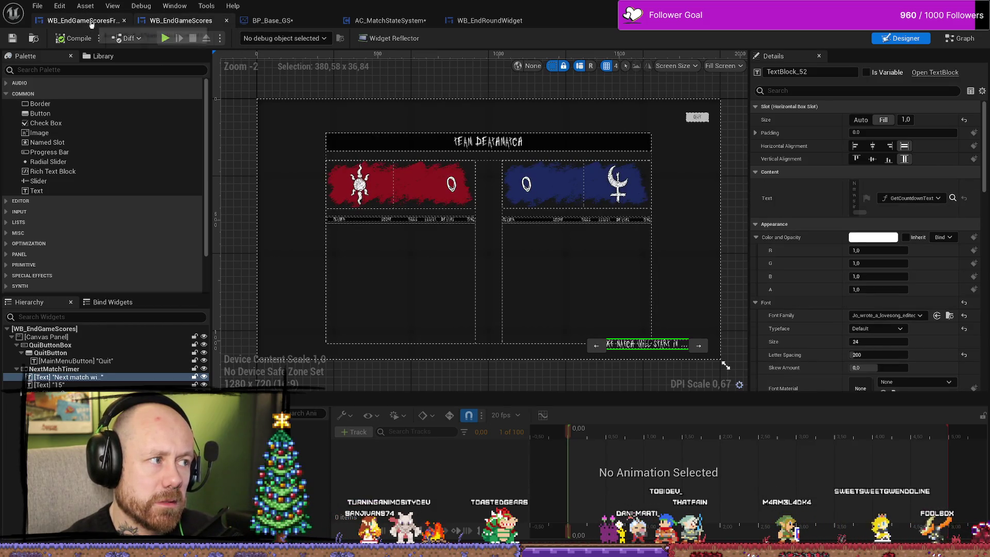
{"action": "left_click", "coordinate": [206, 22]}
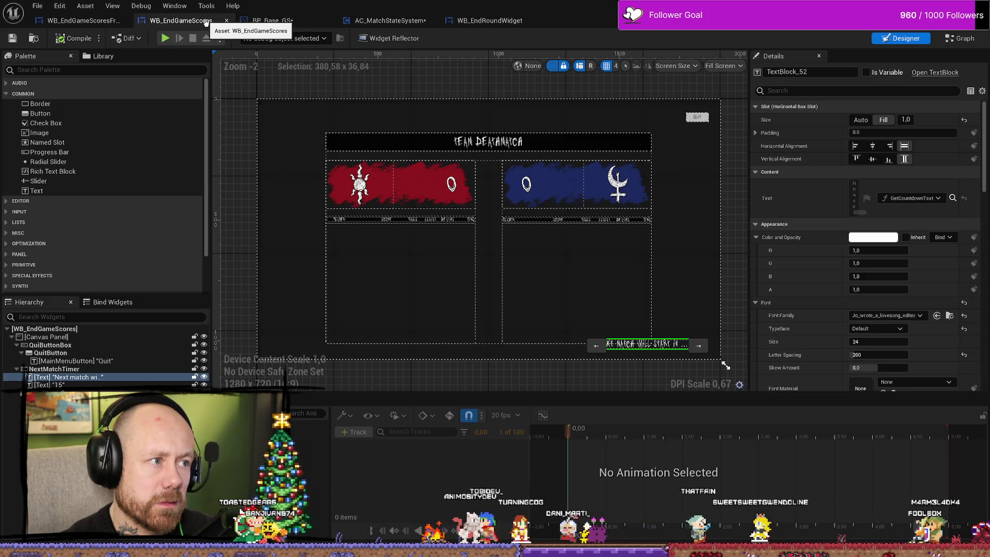
{"action": "key", "text": "ctrl+space"}
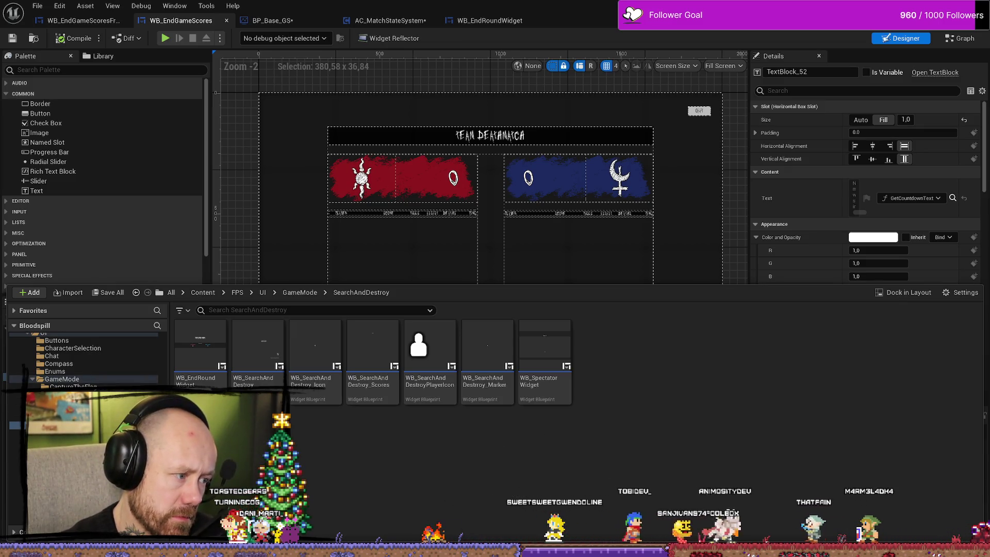
Step: Browse the CaptureTheFlag and GameMode folders in the Content Drawer, then dismiss it
{"action": "left_click", "coordinate": [72, 386]}
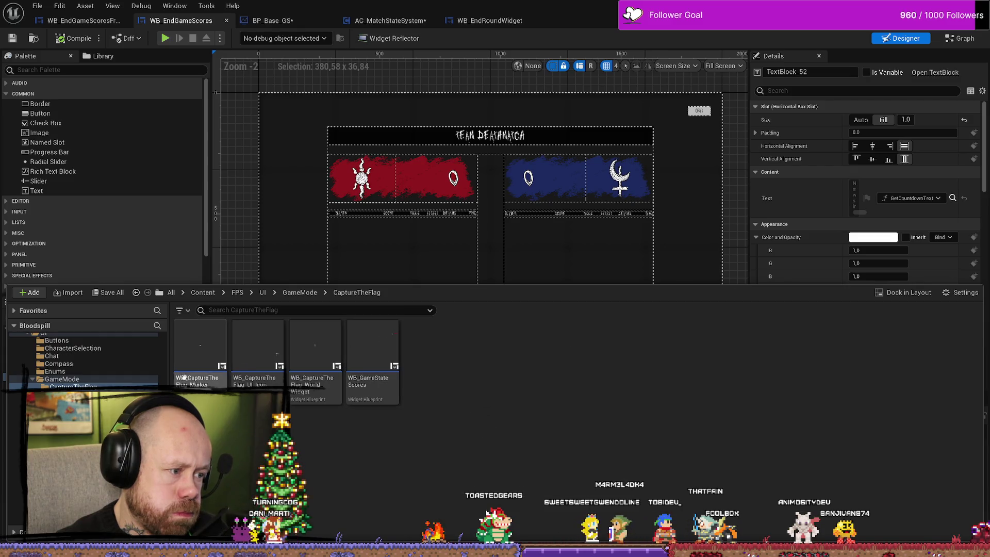
{"action": "left_click", "coordinate": [76, 380]}
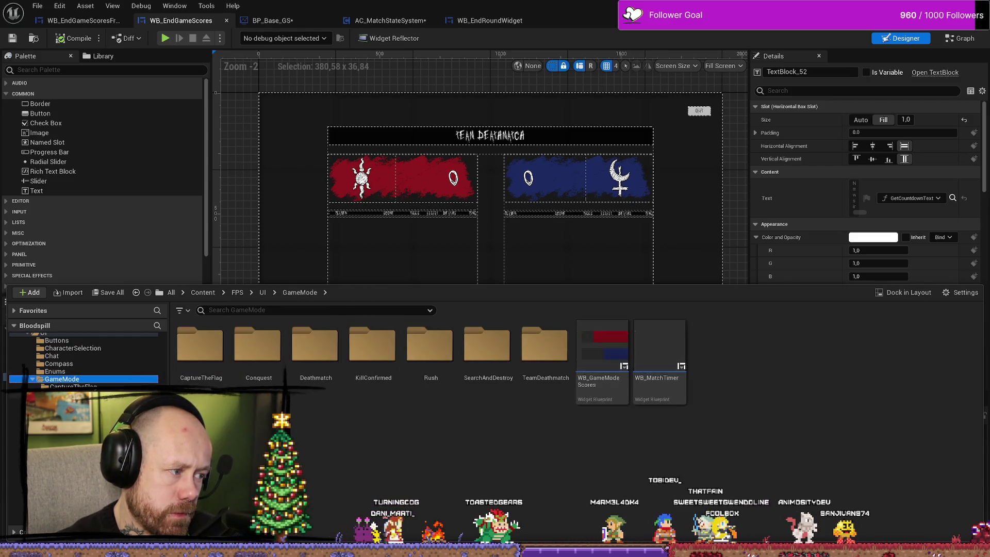
{"action": "scroll", "coordinate": [76, 366], "scroll_direction": "up", "scroll_amount": 2}
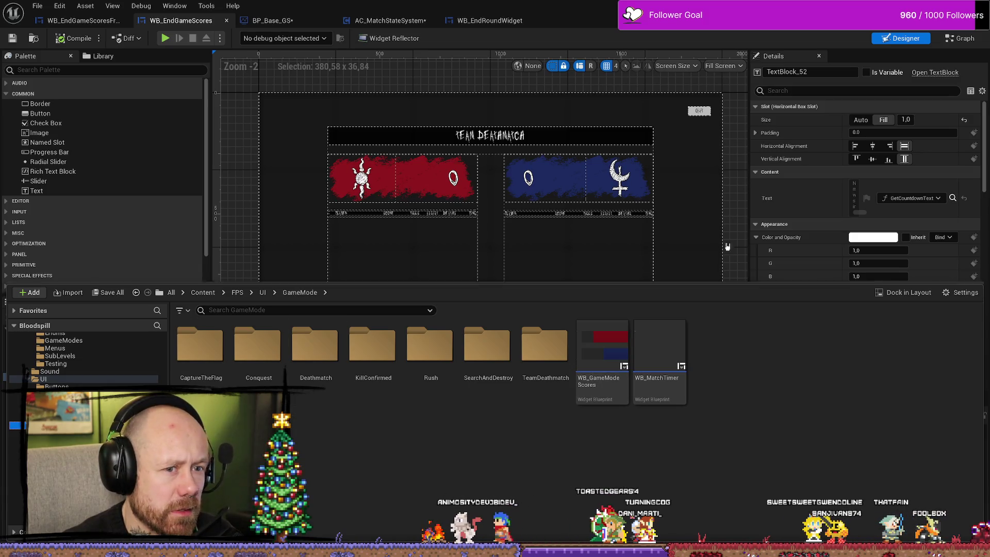
{"action": "left_click", "coordinate": [815, 207]}
{"action": "scroll", "coordinate": [817, 208], "scroll_direction": "down", "scroll_amount": 3}
{"action": "scroll", "coordinate": [817, 208], "scroll_direction": "down", "scroll_amount": 5}
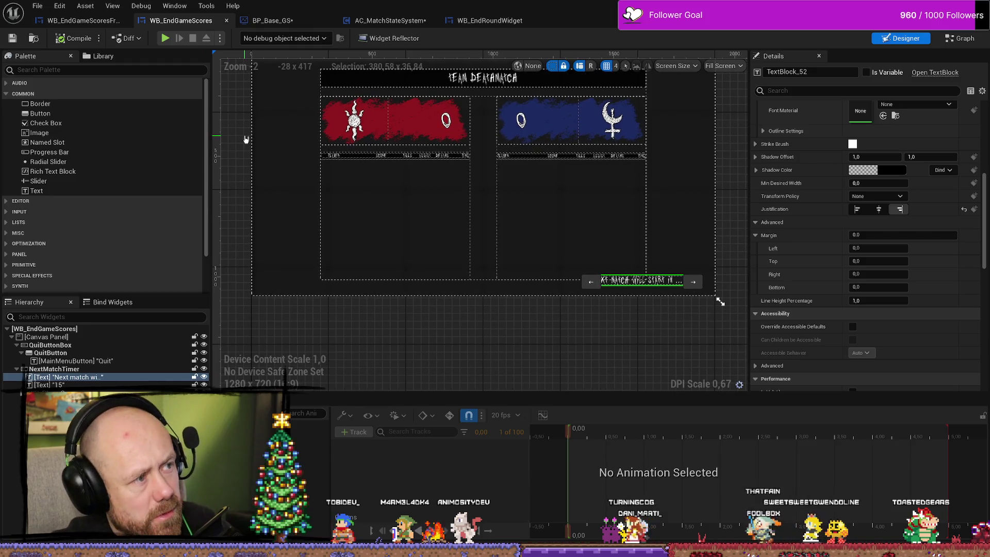
Step: Glance at BP_Base_GS, then bring up WB_EndGameScores's asset actions in the KillFeedAndScore folder
{"action": "key", "text": "ctrl+space"}
{"action": "right_click", "coordinate": [198, 23]}
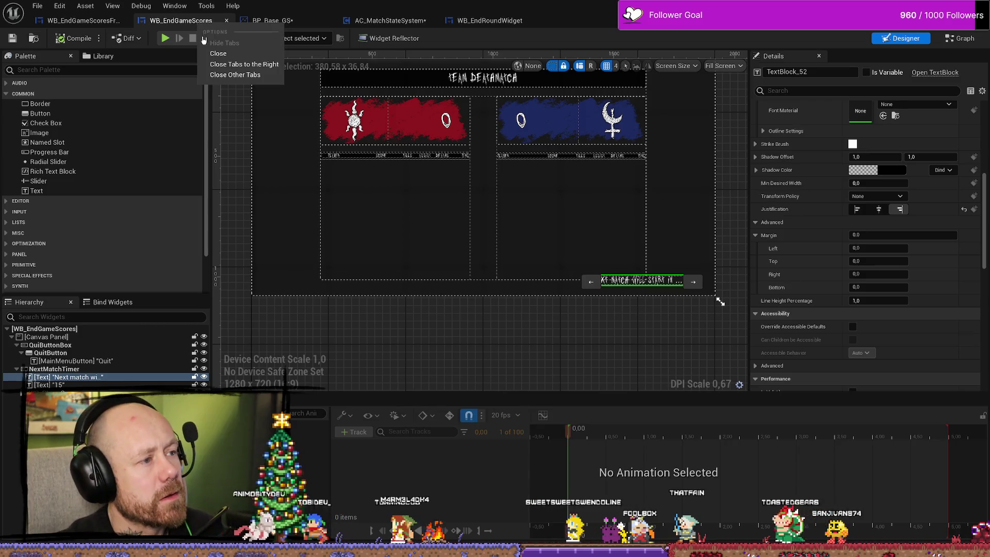
{"action": "left_click", "coordinate": [249, 162]}
{"action": "scroll", "coordinate": [283, 165], "scroll_direction": "down", "scroll_amount": 1}
{"action": "scroll", "coordinate": [292, 172], "scroll_direction": "up", "scroll_amount": 1}
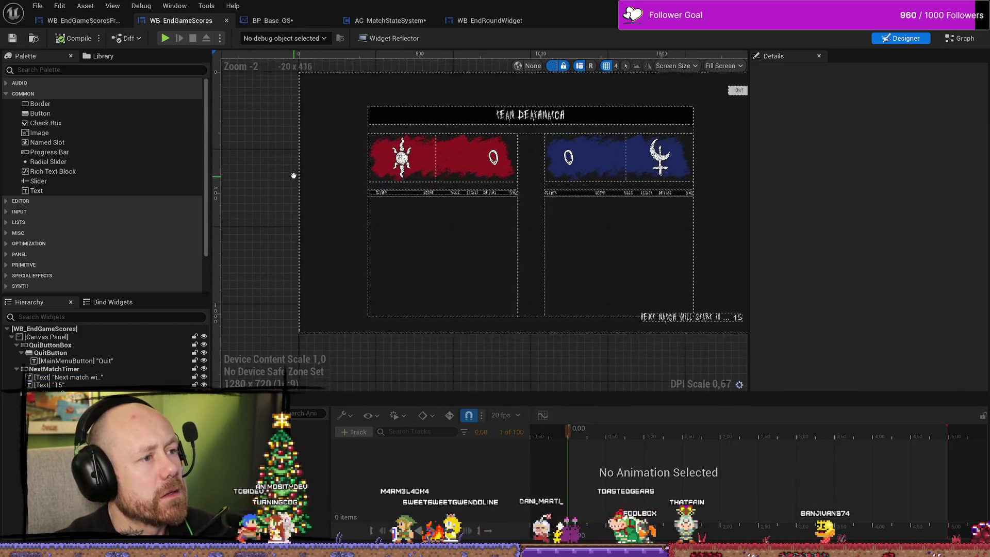
{"action": "left_click", "coordinate": [273, 21]}
{"action": "left_click", "coordinate": [181, 21]}
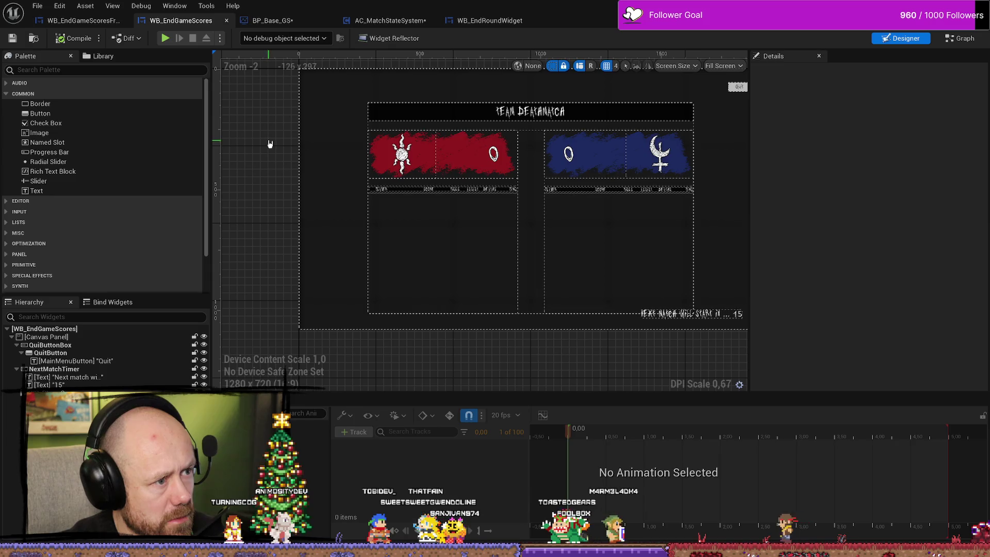
{"action": "key", "text": "ctrl+space"}
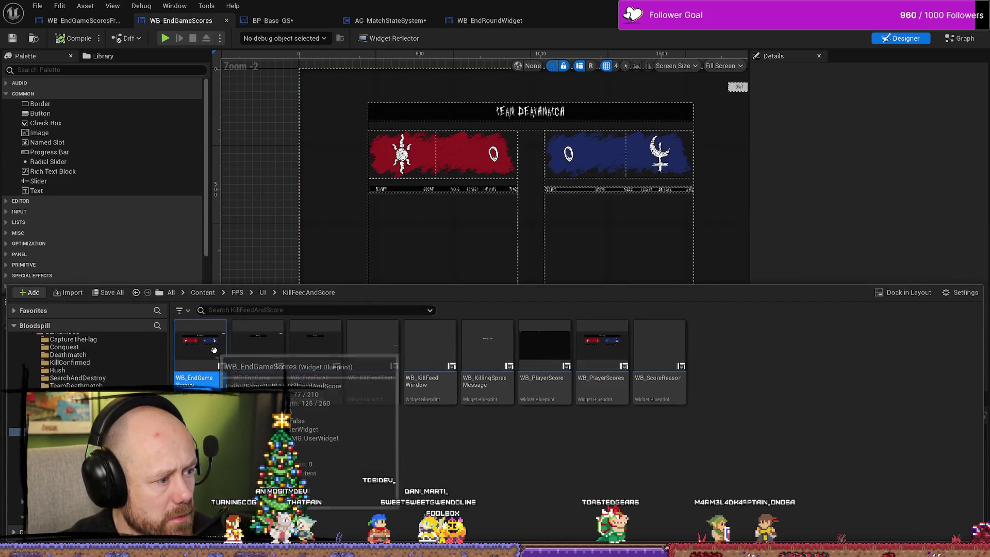
{"action": "right_click", "coordinate": [201, 355]}
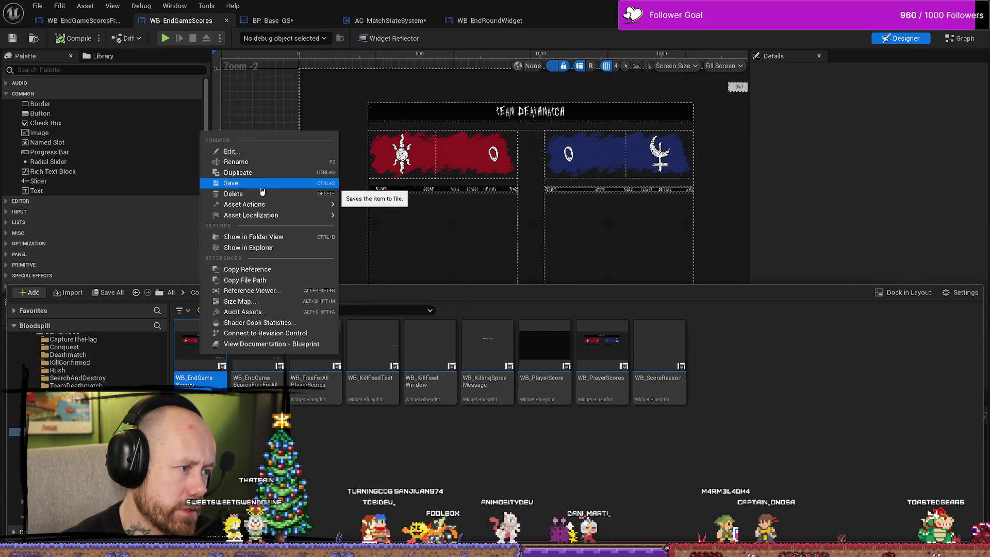
Step: Open WB_EndGameScores's Reference Viewer and edit the referencing BP_CaptureTheFlag_GS blueprint
{"action": "left_click", "coordinate": [262, 294]}
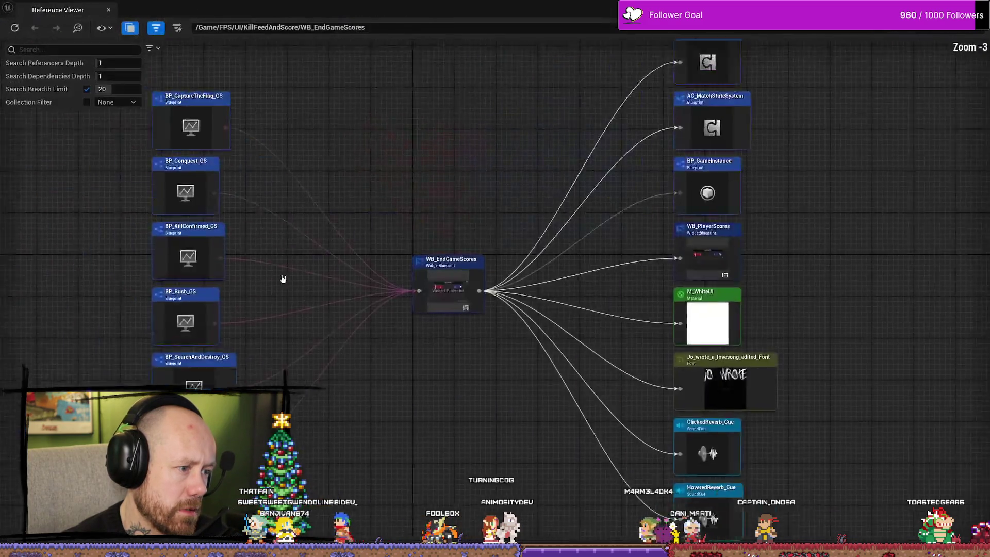
{"action": "left_click", "coordinate": [267, 128]}
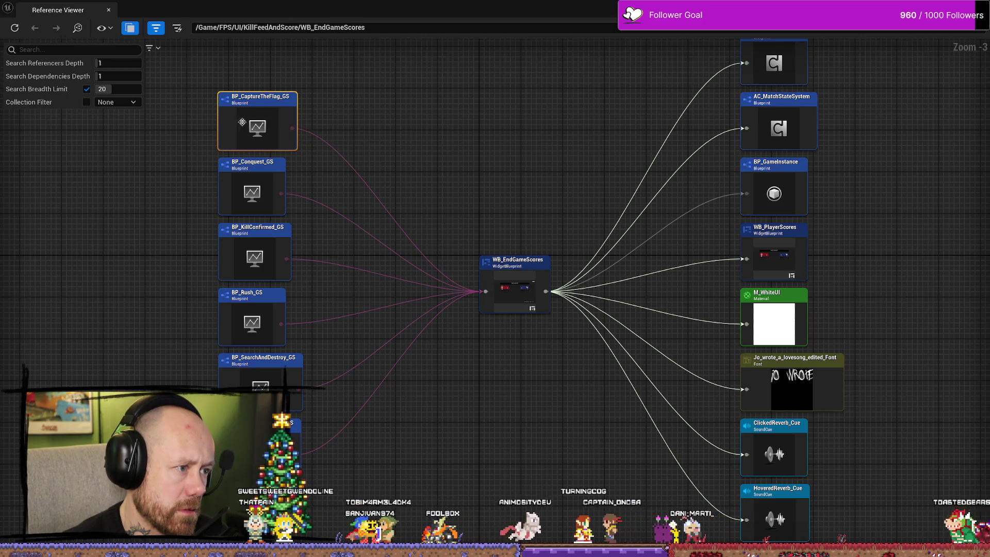
{"action": "right_click", "coordinate": [269, 131]}
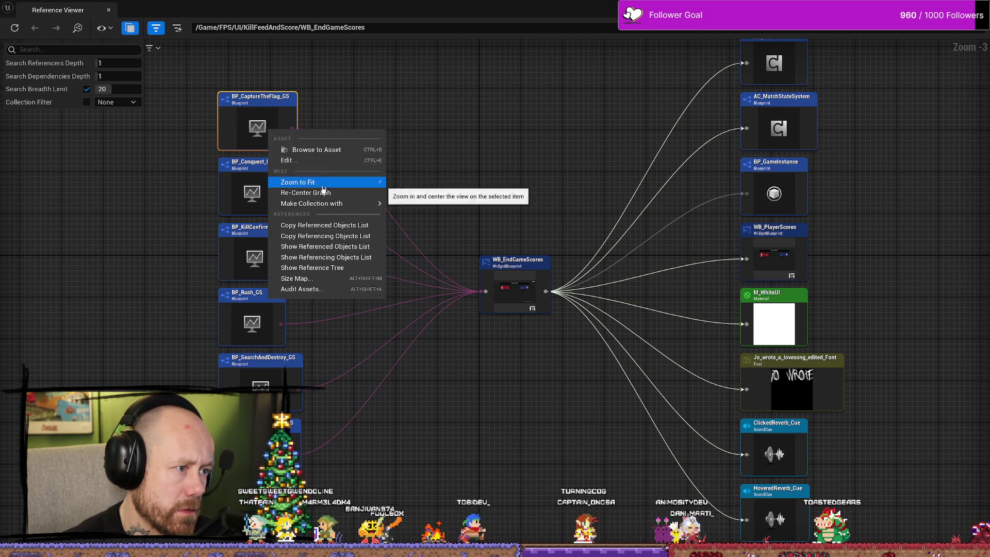
{"action": "left_click", "coordinate": [300, 161]}
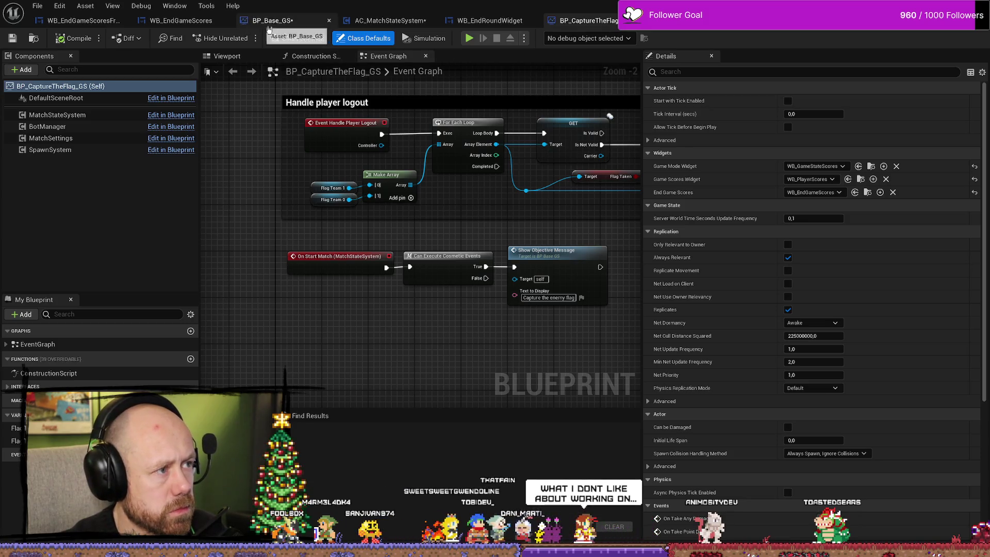
Step: Edit the BP_Conquest_GS referencer and widen its Details panel to read End Game Scores
{"action": "key", "text": "alt+Tab"}
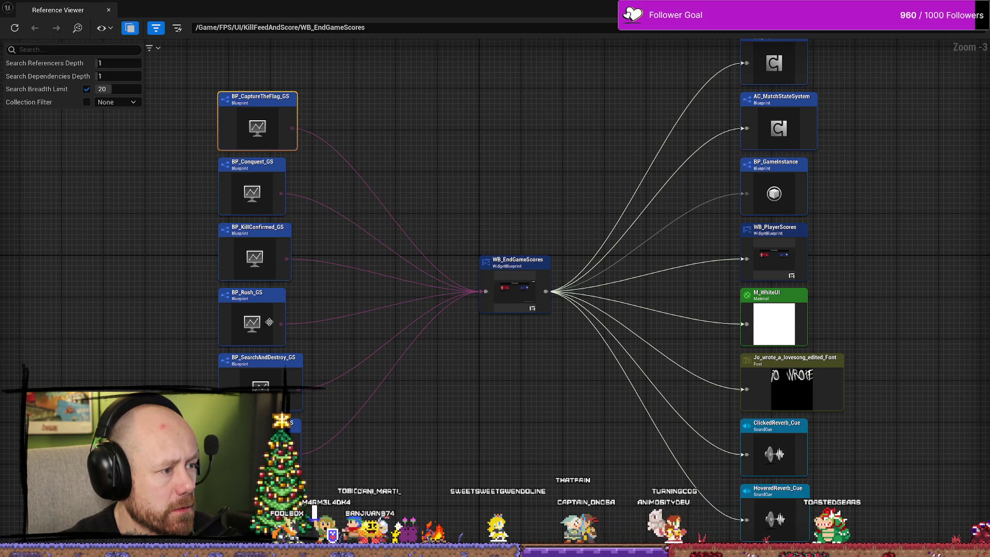
{"action": "left_click", "coordinate": [262, 192]}
{"action": "right_click", "coordinate": [262, 193]}
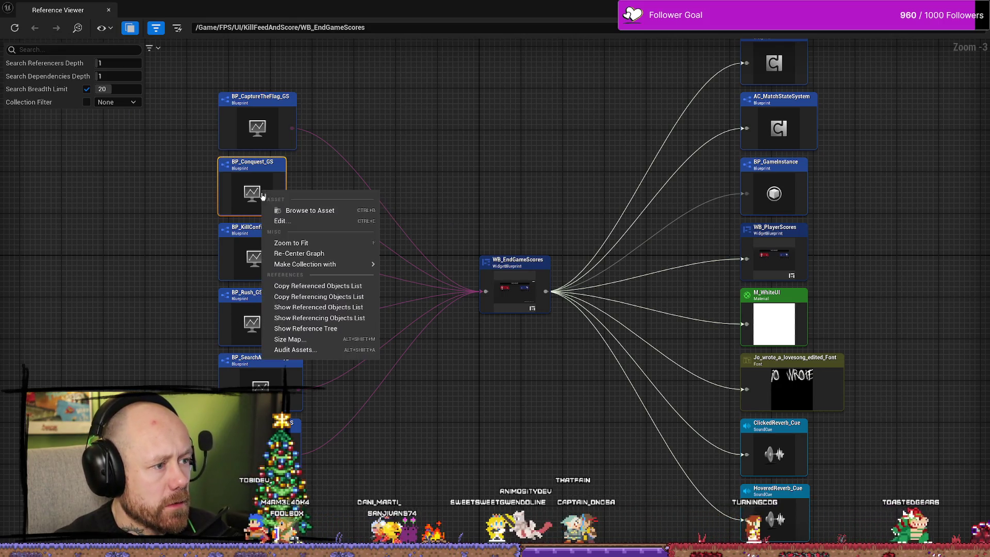
{"action": "left_click", "coordinate": [315, 221]}
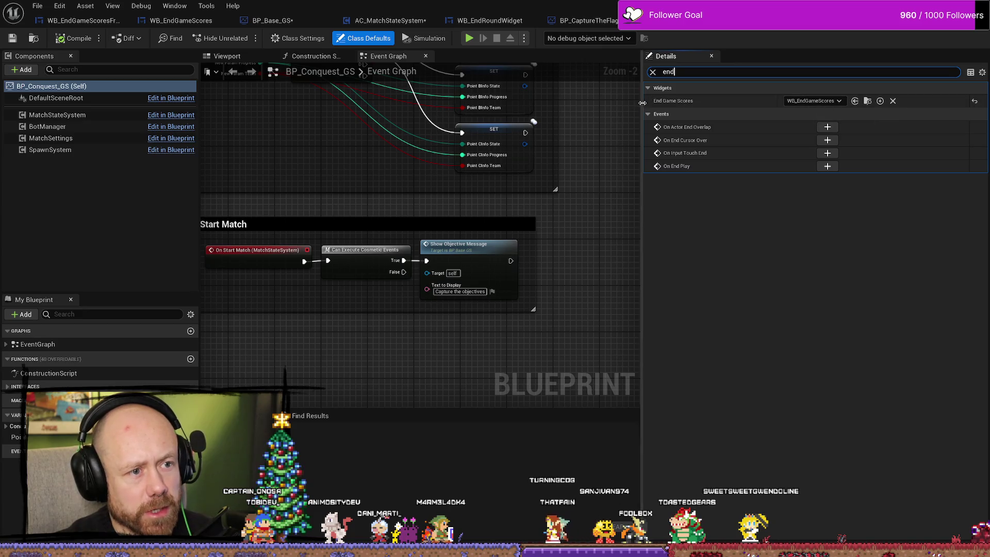
{"action": "left_click_drag", "start_coordinate": [642, 102], "coordinate": [607, 103]}
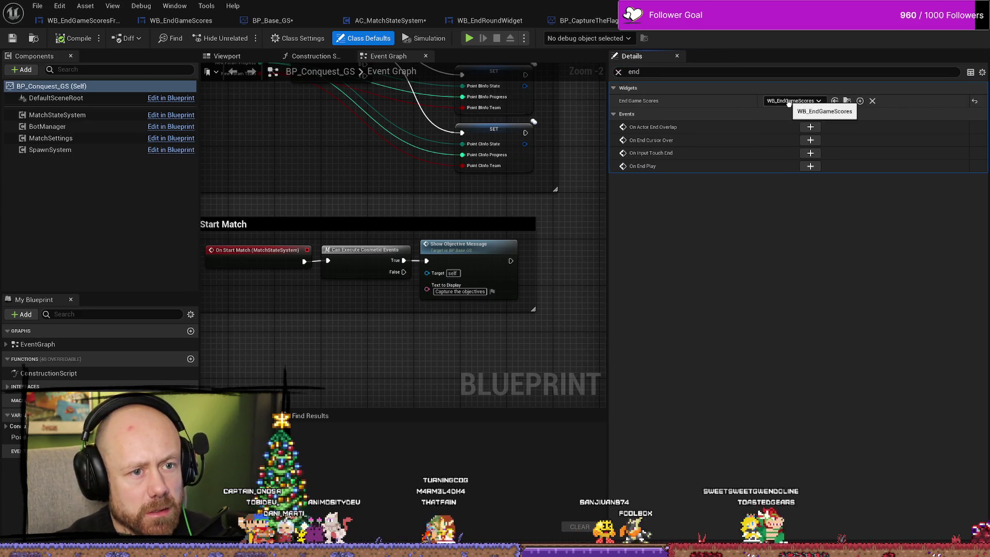
Step: Filter BP_CaptureTheFlag_GS's Details for End Game Scores, recheck the references, then return to WB_EndGameScores
{"action": "left_click", "coordinate": [585, 21]}
{"action": "left_click", "coordinate": [706, 72]}
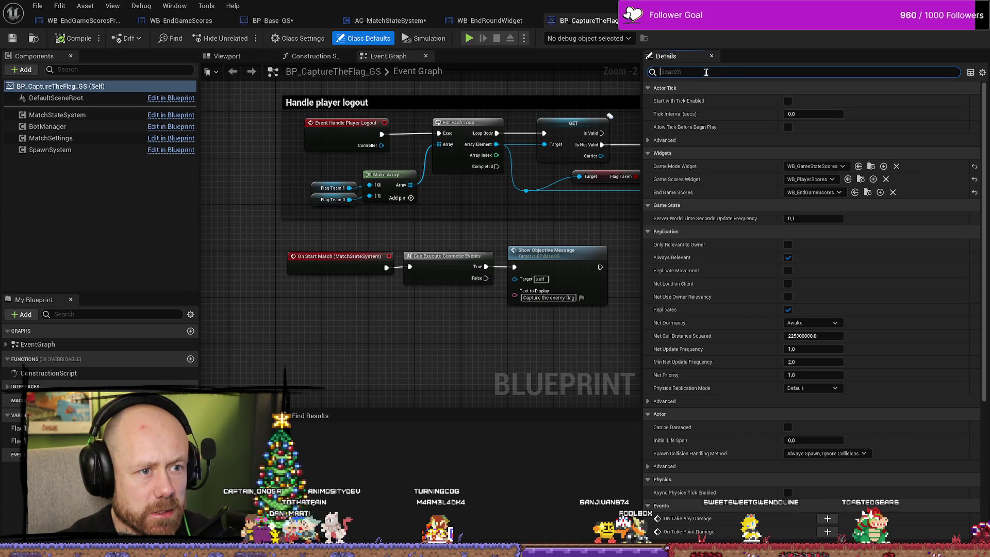
{"action": "type", "text": "endg"}
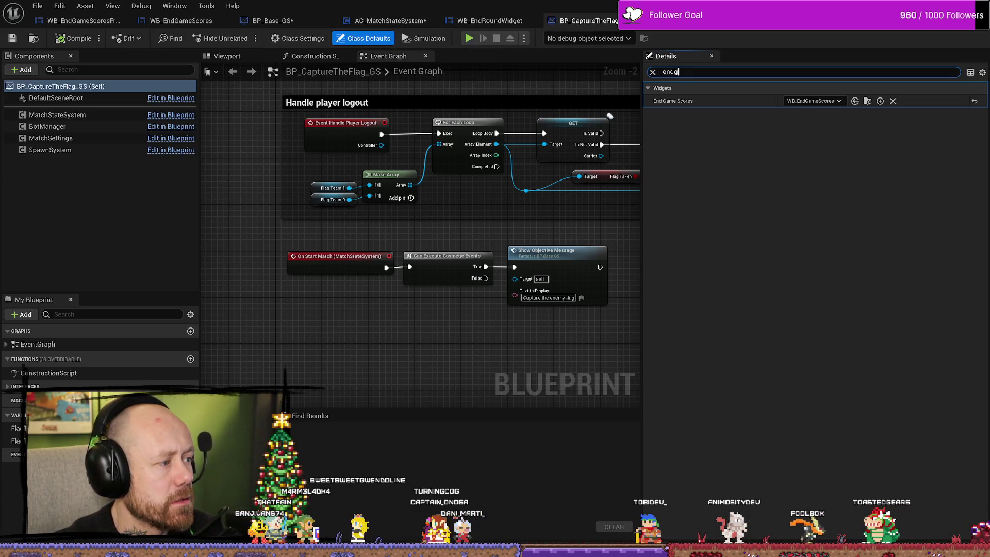
{"action": "key", "text": "alt+shift+r"}
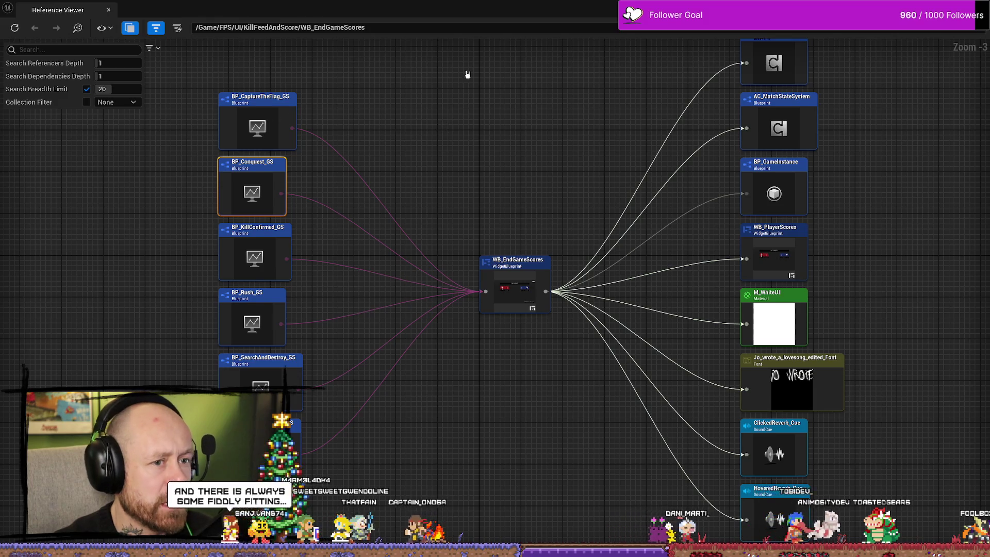
{"action": "left_click_drag", "start_coordinate": [467, 75], "coordinate": [463, 58]}
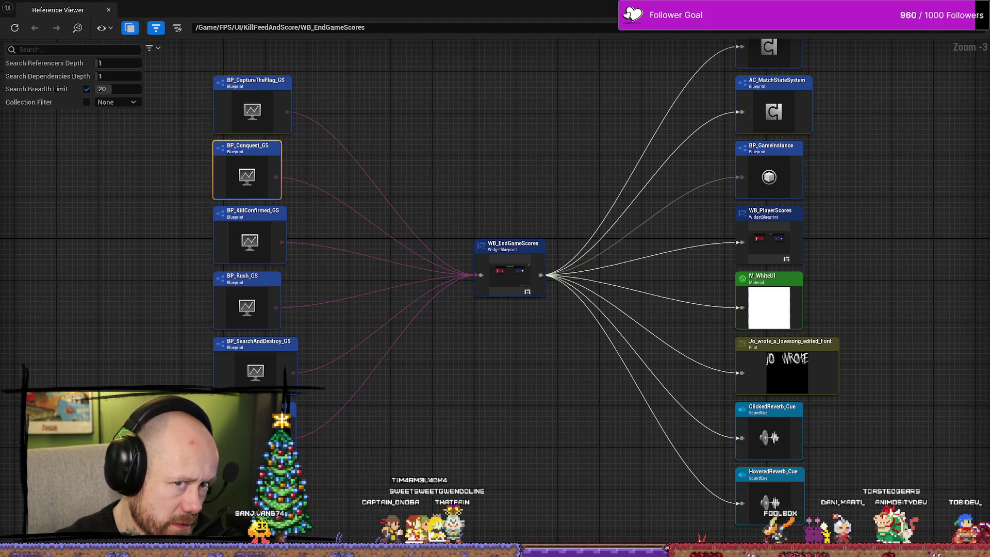
{"action": "key", "text": "alt+Tab"}
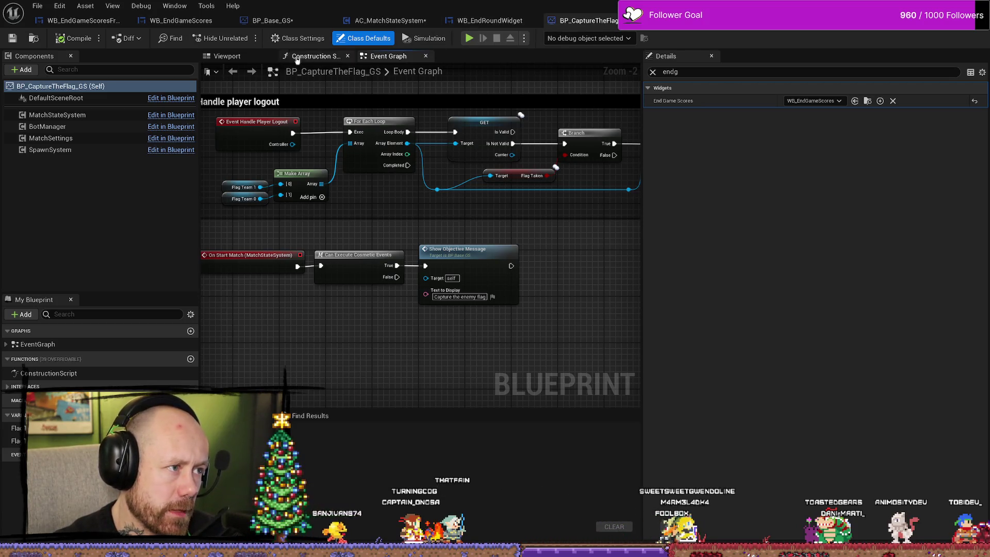
{"action": "left_click", "coordinate": [209, 21]}
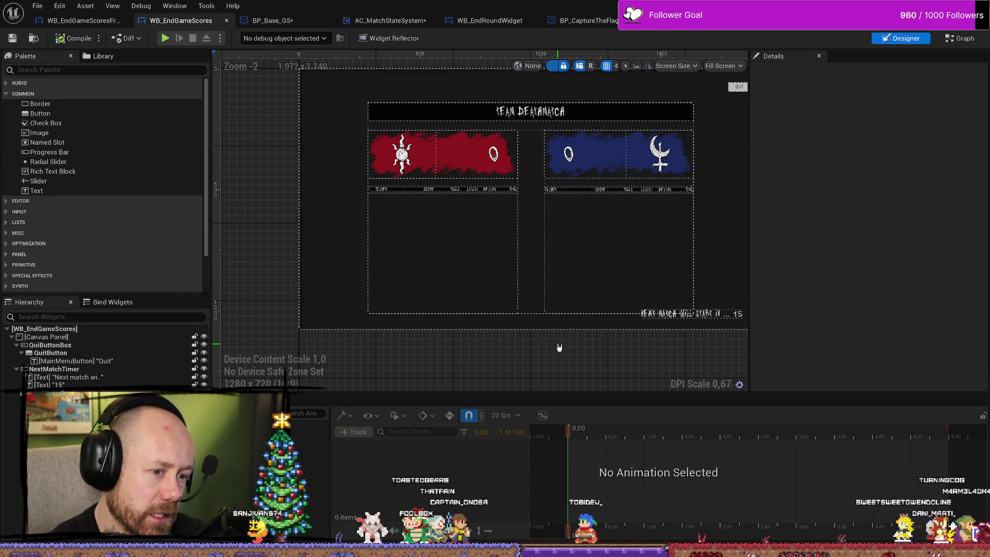
Step: Inspect BP_Base_GS's End Game Screen creation, comparing it with AC_MatchStateSystem's Event Graph
{"action": "left_click", "coordinate": [281, 21]}
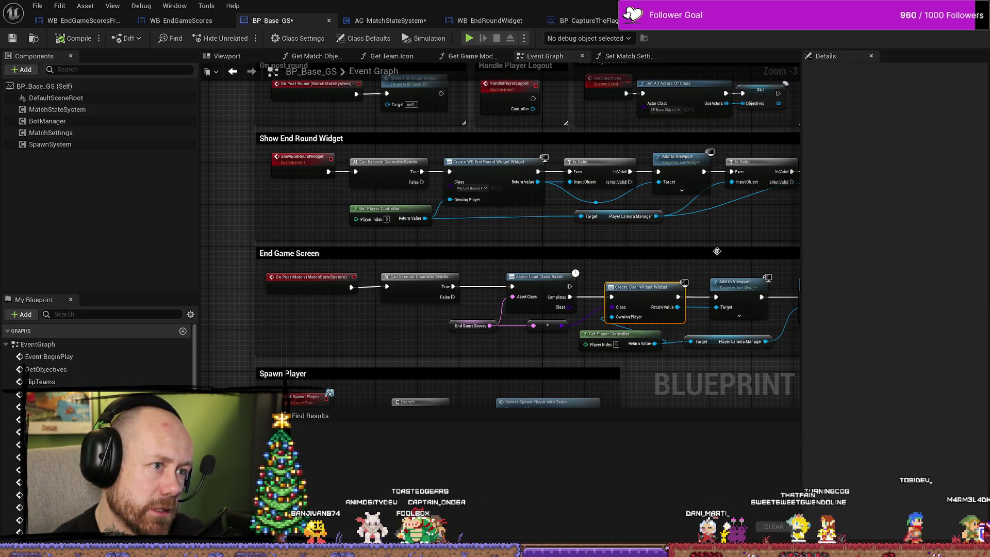
{"action": "scroll", "coordinate": [645, 155], "scroll_direction": "down", "scroll_amount": 1}
{"action": "scroll", "coordinate": [487, 184], "scroll_direction": "up", "scroll_amount": 2}
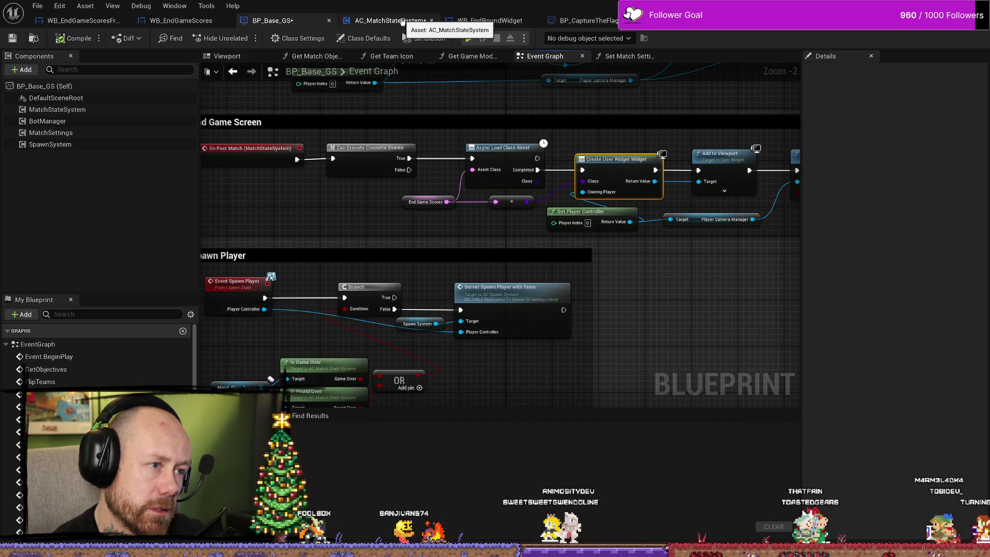
{"action": "left_click", "coordinate": [402, 22]}
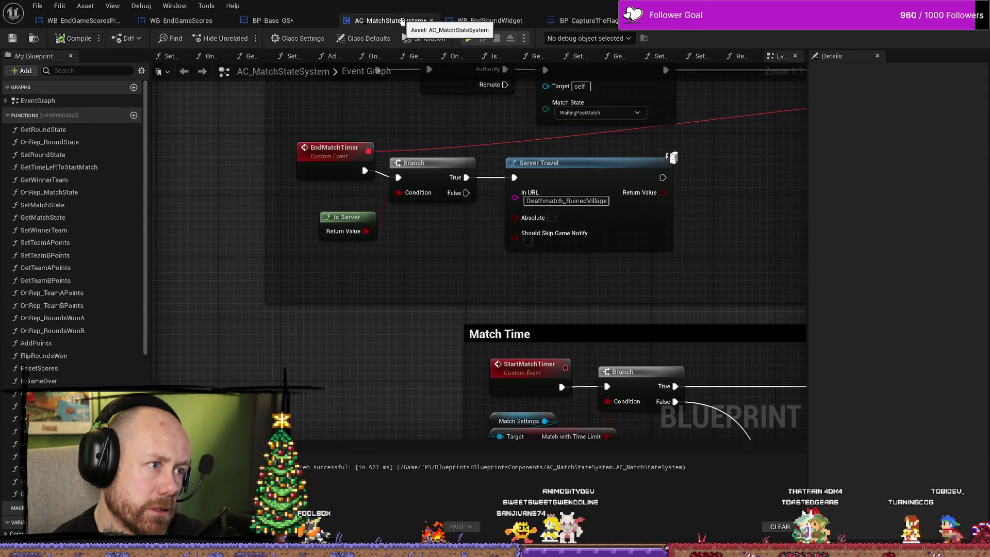
{"action": "left_click", "coordinate": [288, 21]}
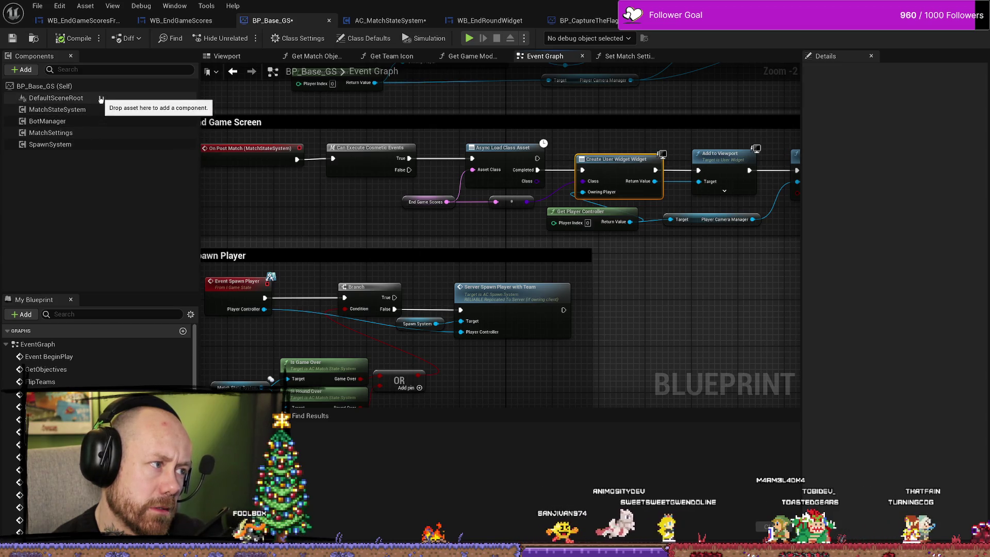
{"action": "left_click", "coordinate": [391, 20]}
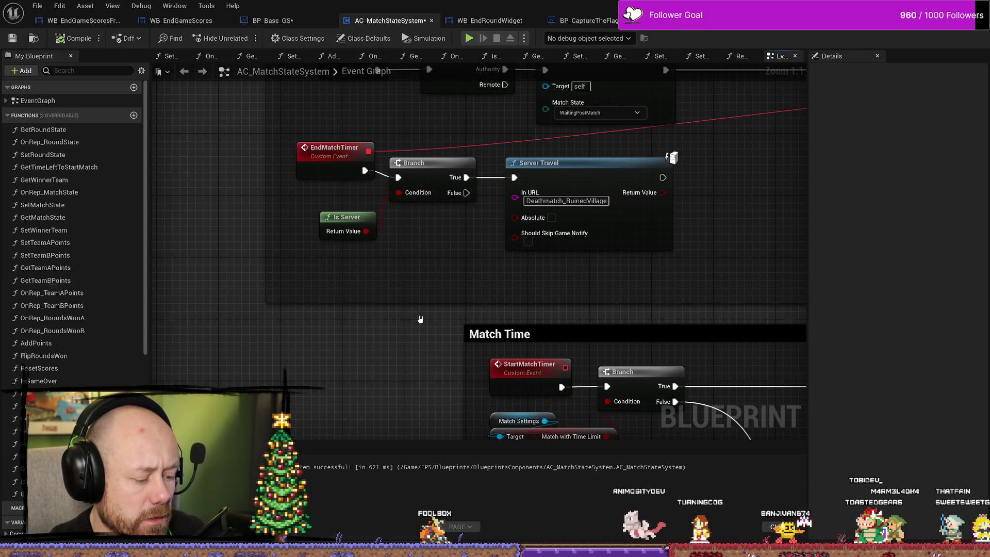
Step: Open the Reference Viewer for the AC_MatchStateSystem asset from the Content Drawer
{"action": "key", "text": "ctrl+space"}
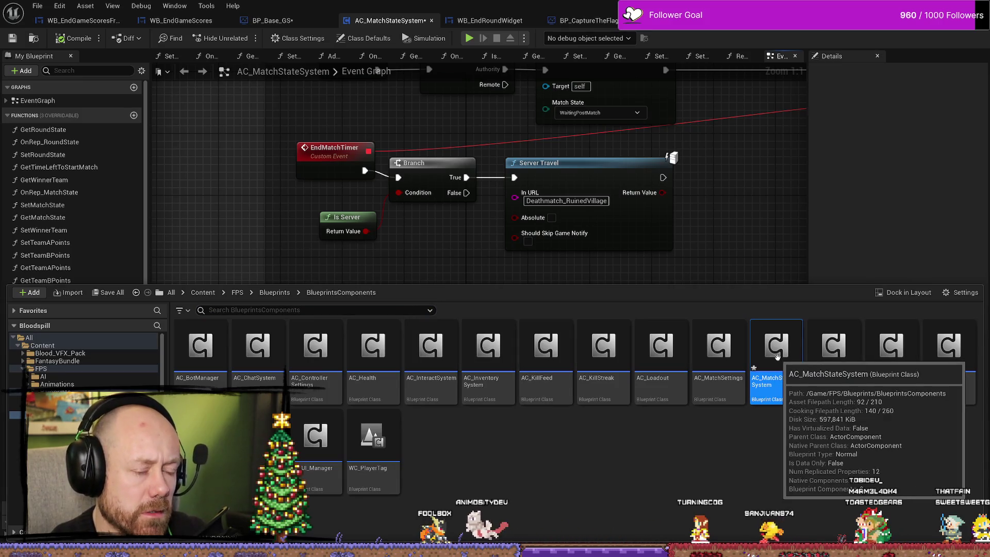
{"action": "right_click", "coordinate": [777, 356]}
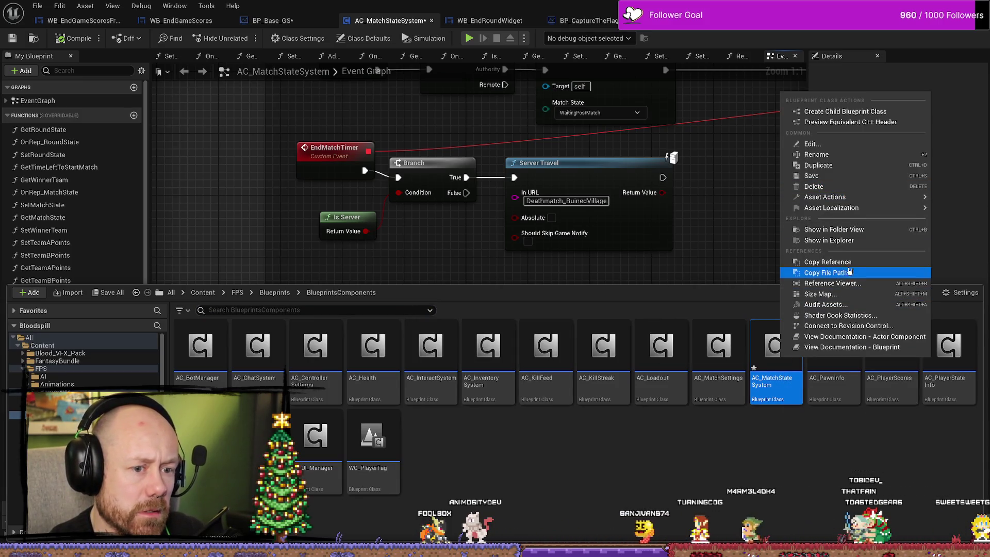
{"action": "left_click", "coordinate": [838, 283]}
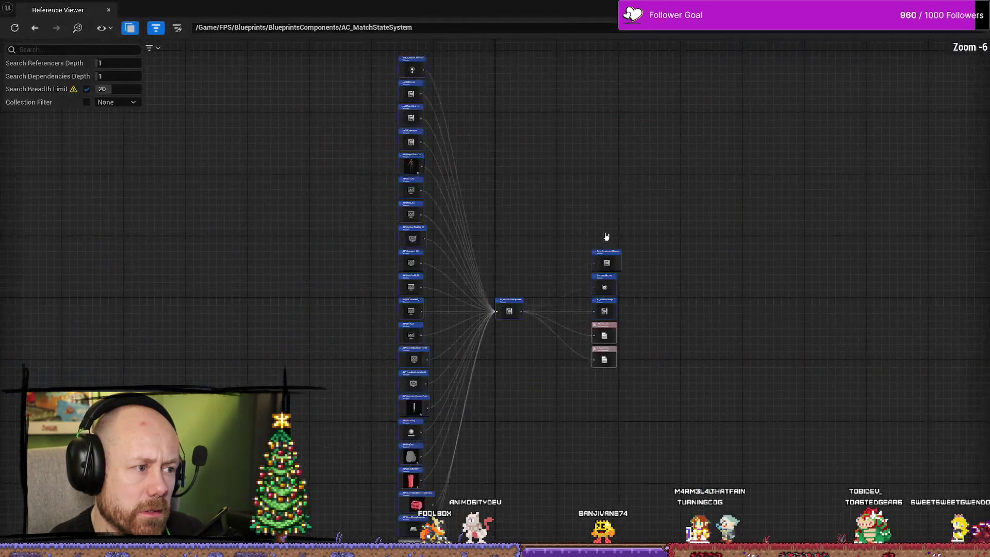
Step: Pan the reference graph across referencers like BP_KillConfirmed_GS, AC_PlayerScores, AC_UI_Manager and BP_Base_GS
{"action": "scroll", "coordinate": [528, 330], "scroll_direction": "up", "scroll_amount": 5}
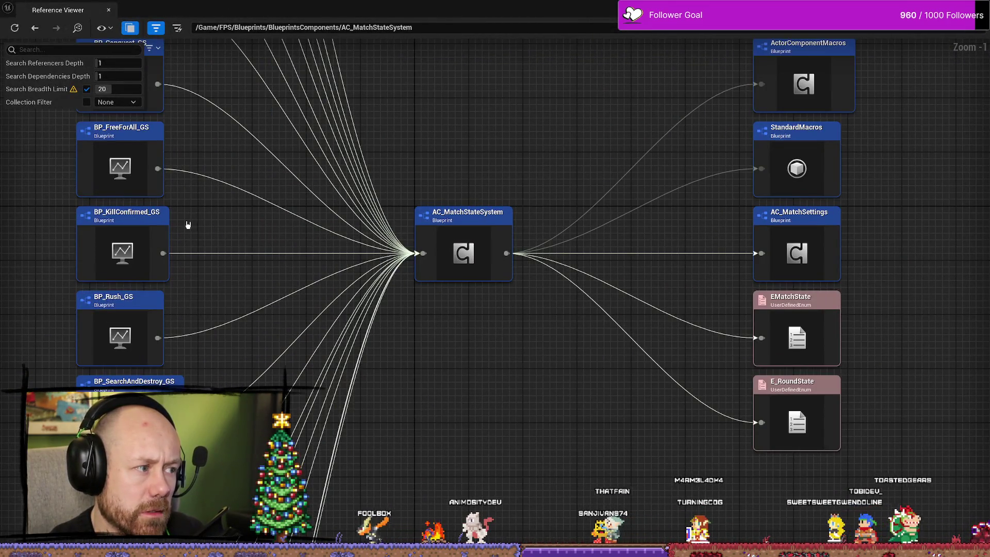
{"action": "left_click", "coordinate": [160, 235]}
{"action": "mouse_move", "coordinate": [206, 227]}
{"action": "left_mouse_down"}
{"action": "mouse_move", "coordinate": [276, 197]}
{"action": "mouse_move", "coordinate": [426, 267]}
{"action": "left_mouse_up"}
{"action": "scroll", "coordinate": [332, 176], "scroll_direction": "down", "scroll_amount": 3}
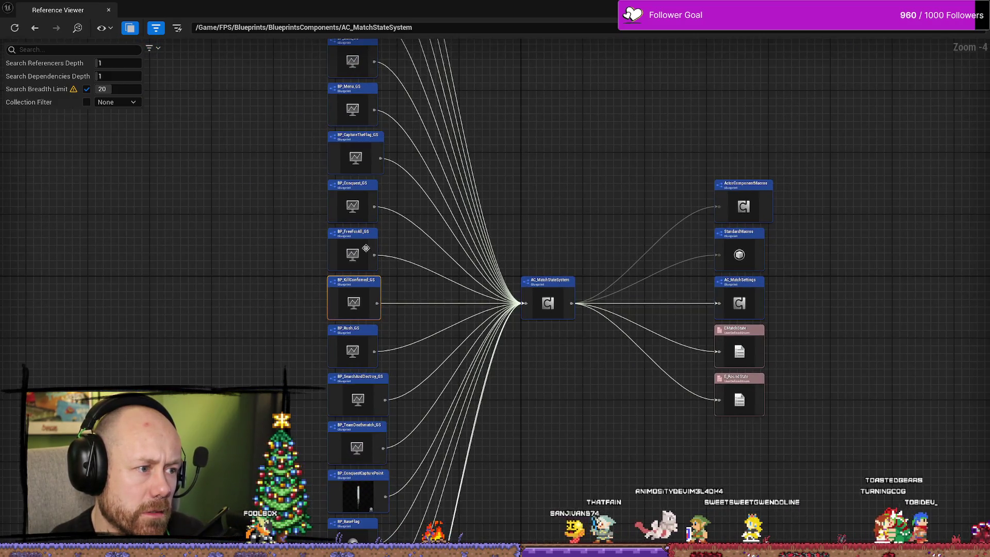
{"action": "scroll", "coordinate": [549, 254], "scroll_direction": "up", "scroll_amount": 2}
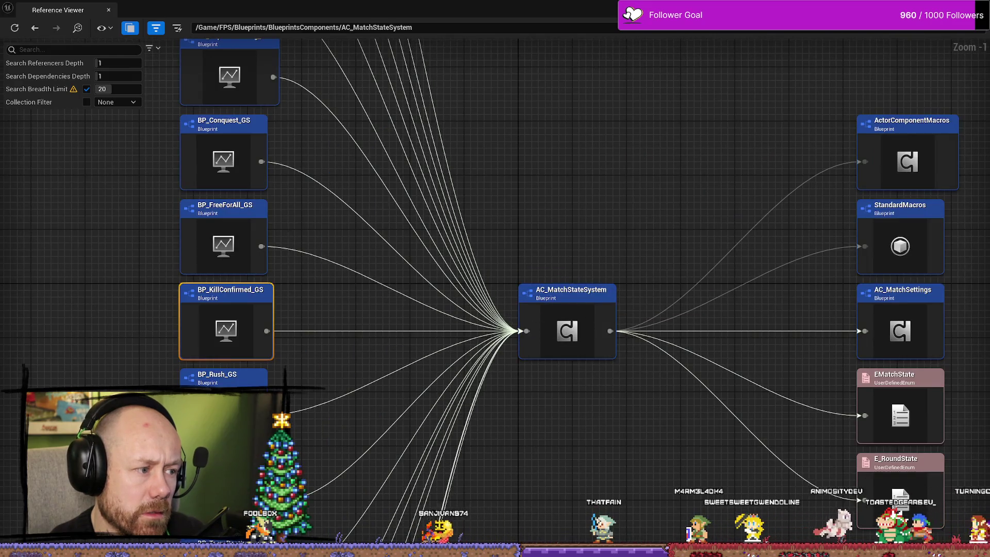
{"action": "scroll", "coordinate": [304, 263], "scroll_direction": "up", "scroll_amount": 1}
{"action": "mouse_move", "coordinate": [378, 262]}
{"action": "left_mouse_down"}
{"action": "mouse_move", "coordinate": [393, 239]}
{"action": "mouse_move", "coordinate": [382, 444]}
{"action": "mouse_move", "coordinate": [391, 488]}
{"action": "mouse_move", "coordinate": [391, 467]}
{"action": "left_mouse_up"}
{"action": "mouse_move", "coordinate": [418, 252]}
{"action": "left_mouse_down"}
{"action": "mouse_move", "coordinate": [421, 343]}
{"action": "mouse_move", "coordinate": [440, 280]}
{"action": "mouse_move", "coordinate": [448, 389]}
{"action": "mouse_move", "coordinate": [526, 177]}
{"action": "mouse_move", "coordinate": [543, 184]}
{"action": "mouse_move", "coordinate": [535, 373]}
{"action": "mouse_move", "coordinate": [517, 238]}
{"action": "mouse_move", "coordinate": [485, 196]}
{"action": "mouse_move", "coordinate": [485, 152]}
{"action": "mouse_move", "coordinate": [520, 259]}
{"action": "mouse_move", "coordinate": [546, 167]}
{"action": "left_mouse_up"}
{"action": "scroll", "coordinate": [540, 309], "scroll_direction": "down", "scroll_amount": 3}
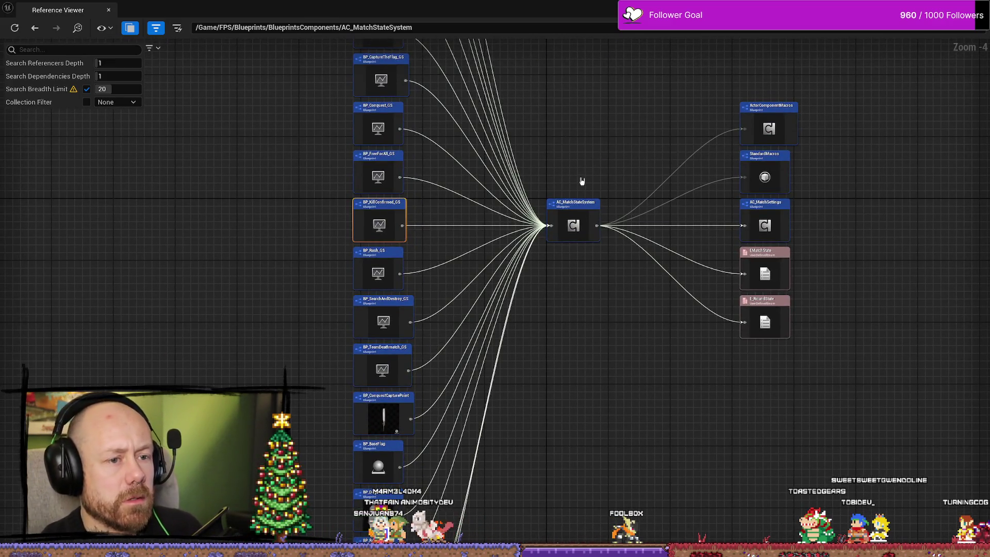
{"action": "scroll", "coordinate": [670, 170], "scroll_direction": "up", "scroll_amount": 3}
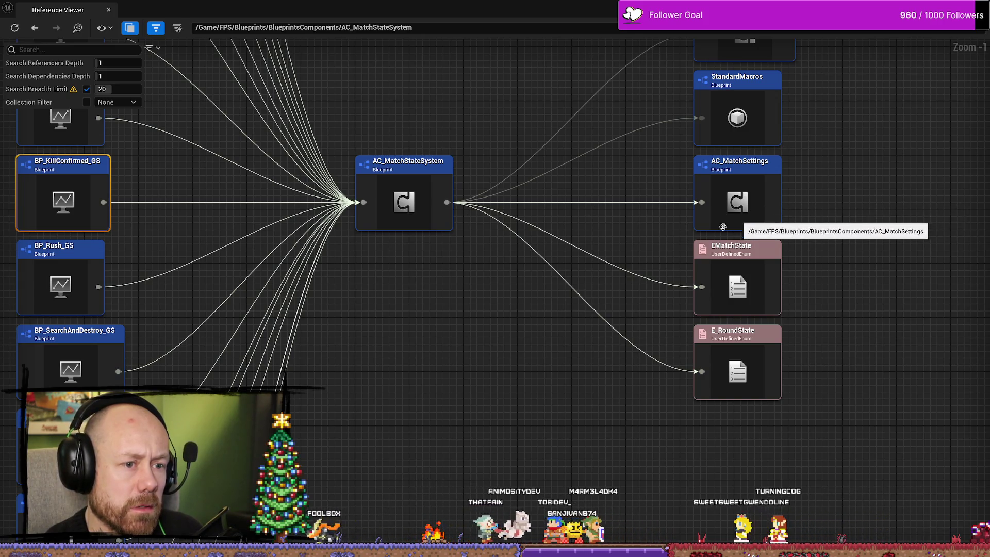
{"action": "scroll", "coordinate": [635, 394], "scroll_direction": "down", "scroll_amount": 2}
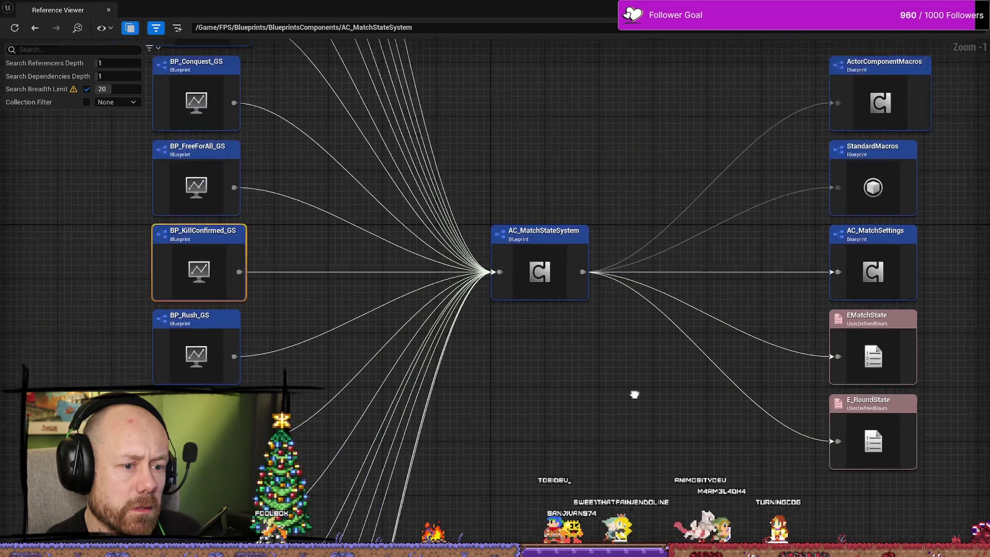
{"action": "scroll", "coordinate": [566, 160], "scroll_direction": "up", "scroll_amount": 1}
{"action": "mouse_move", "coordinate": [605, 287]}
{"action": "left_mouse_down"}
{"action": "mouse_move", "coordinate": [586, 246]}
{"action": "mouse_move", "coordinate": [579, 300]}
{"action": "mouse_move", "coordinate": [616, 253]}
{"action": "left_mouse_up"}
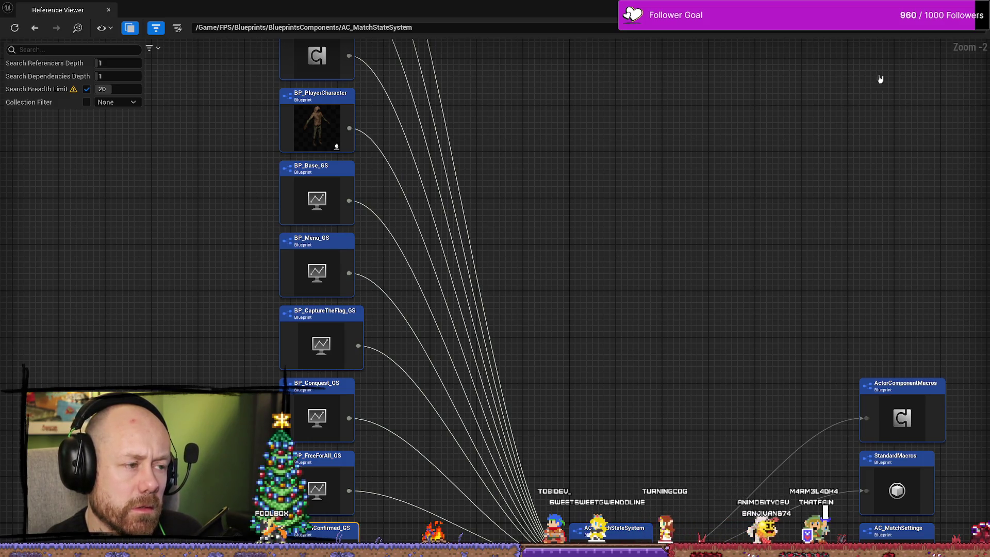
Step: Return to AC_MatchStateSystem's Event Graph and show its Class Settings
{"action": "key", "text": "alt+Tab"}
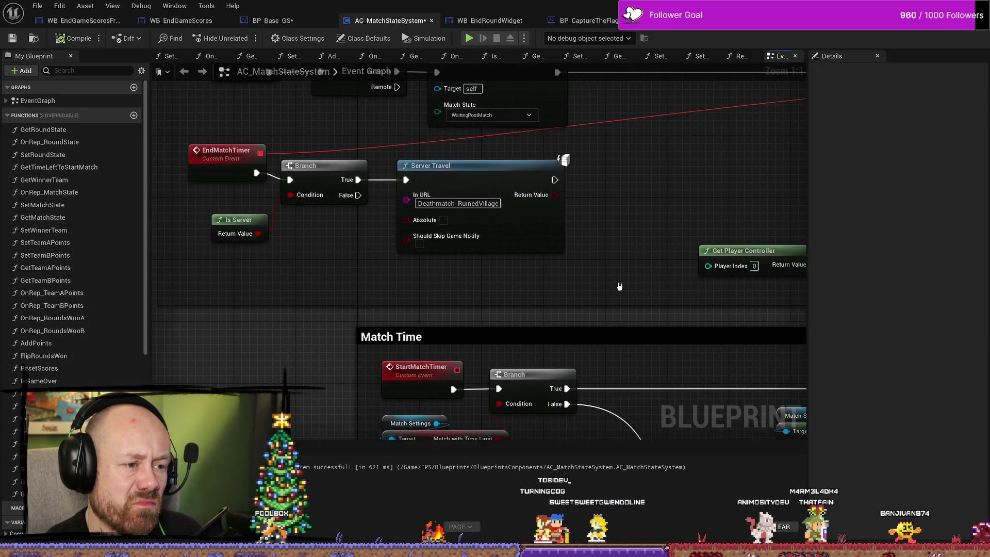
{"action": "scroll", "coordinate": [617, 283], "scroll_direction": "down", "scroll_amount": 2}
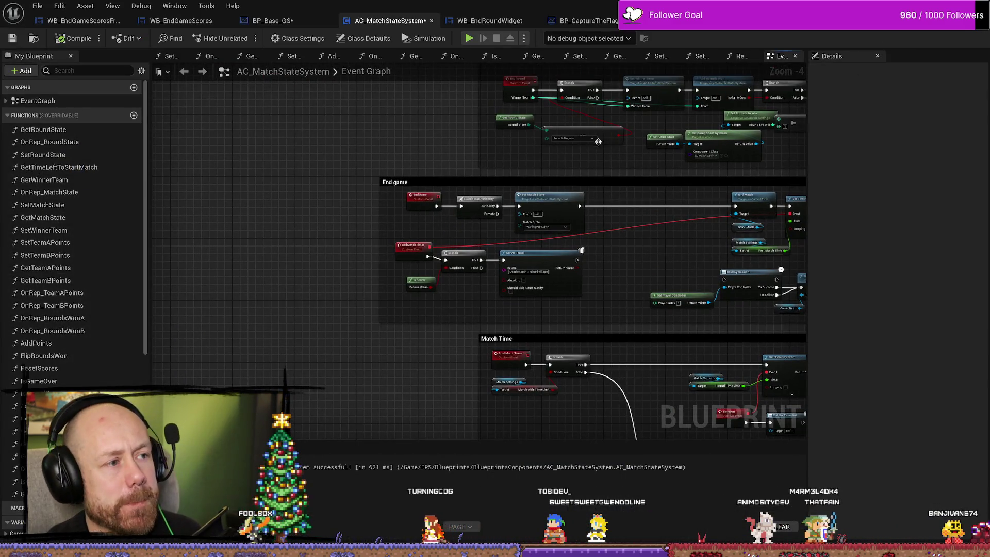
{"action": "left_click", "coordinate": [296, 38]}
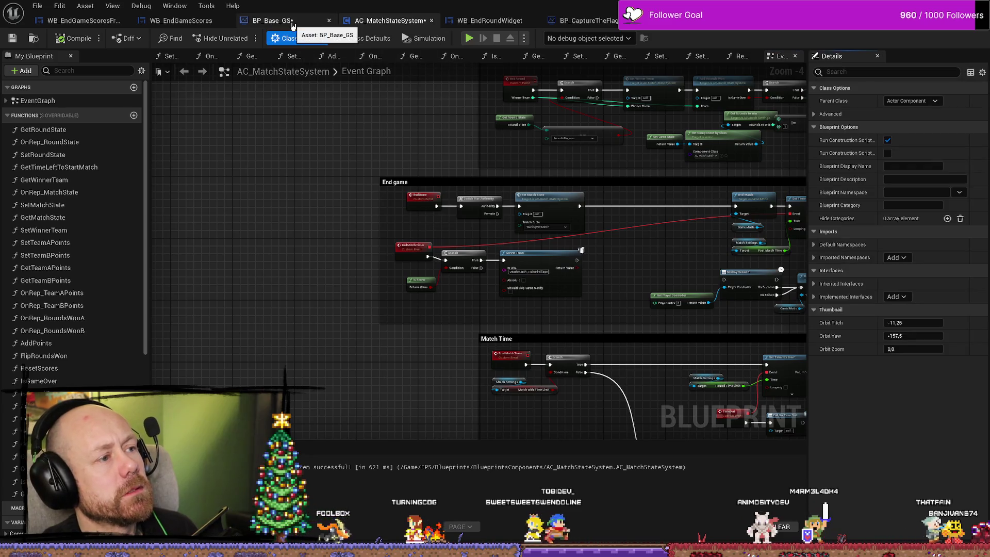
{"action": "left_click", "coordinate": [292, 23]}
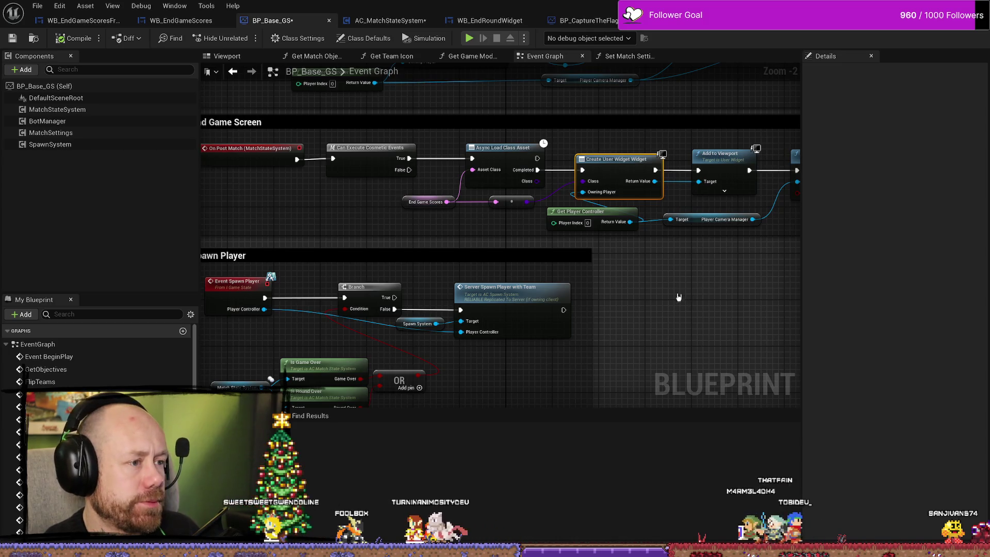
Step: Zoom around BP_Base_GS's Event Graph to bring the Send Message sections into view
{"action": "scroll", "coordinate": [678, 297], "scroll_direction": "down", "scroll_amount": 3}
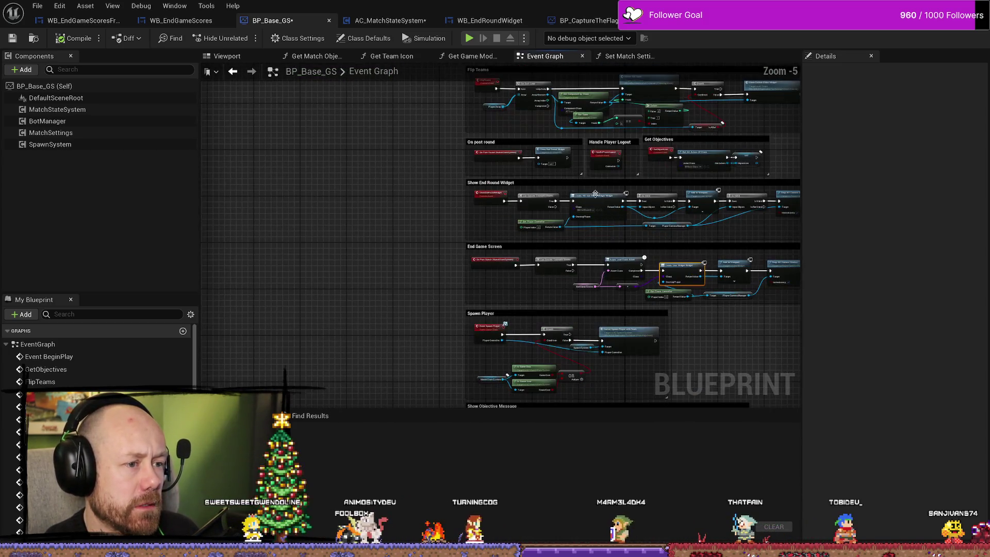
{"action": "scroll", "coordinate": [630, 279], "scroll_direction": "up", "scroll_amount": 3}
{"action": "scroll", "coordinate": [607, 311], "scroll_direction": "up", "scroll_amount": 1}
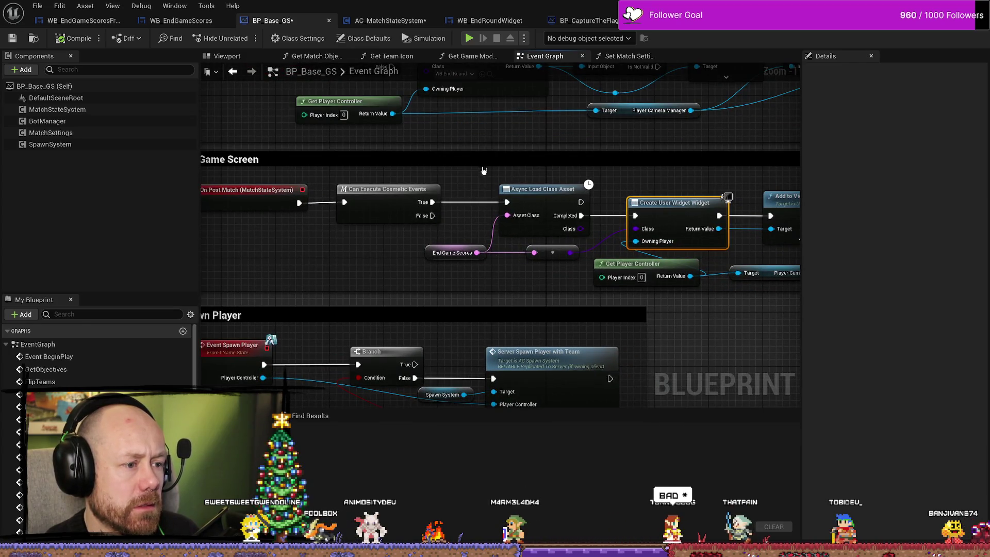
{"action": "scroll", "coordinate": [484, 170], "scroll_direction": "down", "scroll_amount": 1}
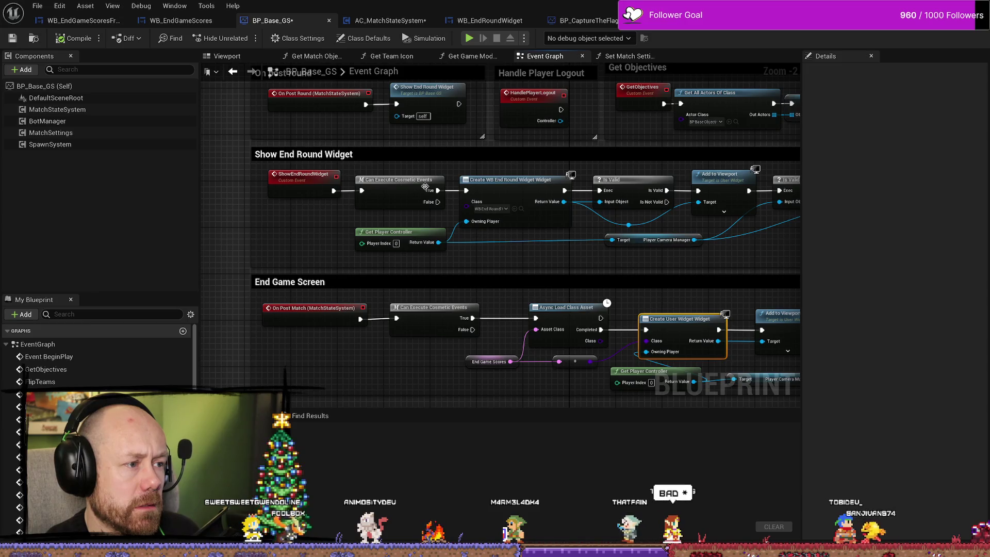
{"action": "scroll", "coordinate": [636, 275], "scroll_direction": "down", "scroll_amount": 3}
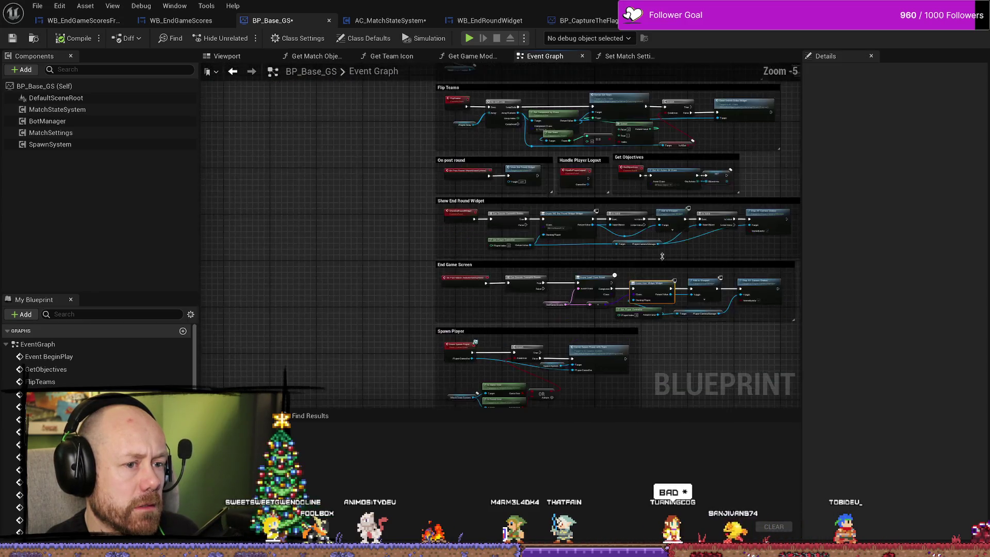
{"action": "scroll", "coordinate": [638, 259], "scroll_direction": "up", "scroll_amount": 2}
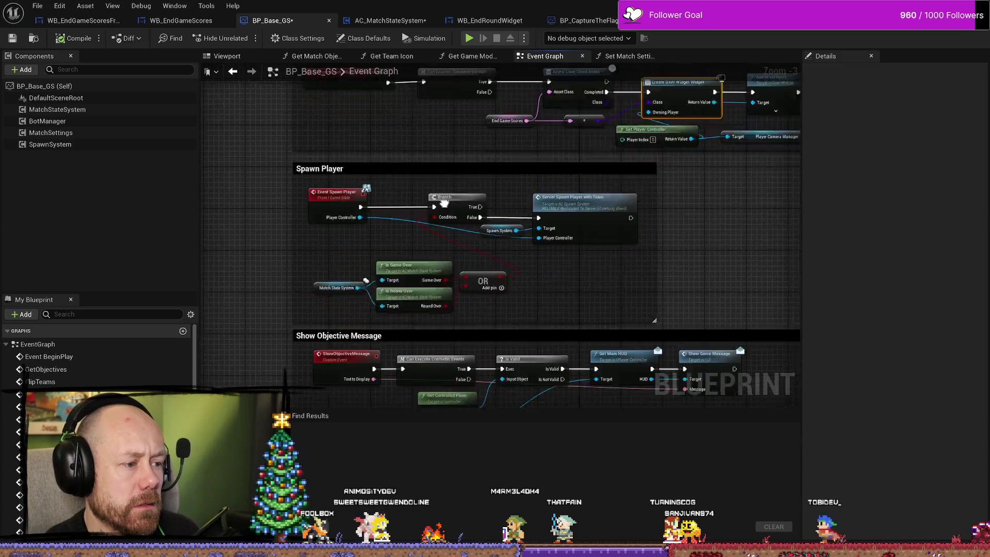
{"action": "scroll", "coordinate": [436, 122], "scroll_direction": "down", "scroll_amount": 2}
{"action": "mouse_move", "coordinate": [541, 188]}
{"action": "left_mouse_down"}
{"action": "mouse_move", "coordinate": [538, 105]}
{"action": "mouse_move", "coordinate": [542, 265]}
{"action": "mouse_move", "coordinate": [552, 268]}
{"action": "left_mouse_up"}
Step: Inspect the Show End Round Widget, End Game Screen and Stop All Camera Shakes nodes, then go to AC_MatchStateSystem
{"action": "scroll", "coordinate": [554, 257], "scroll_direction": "up", "scroll_amount": 2}
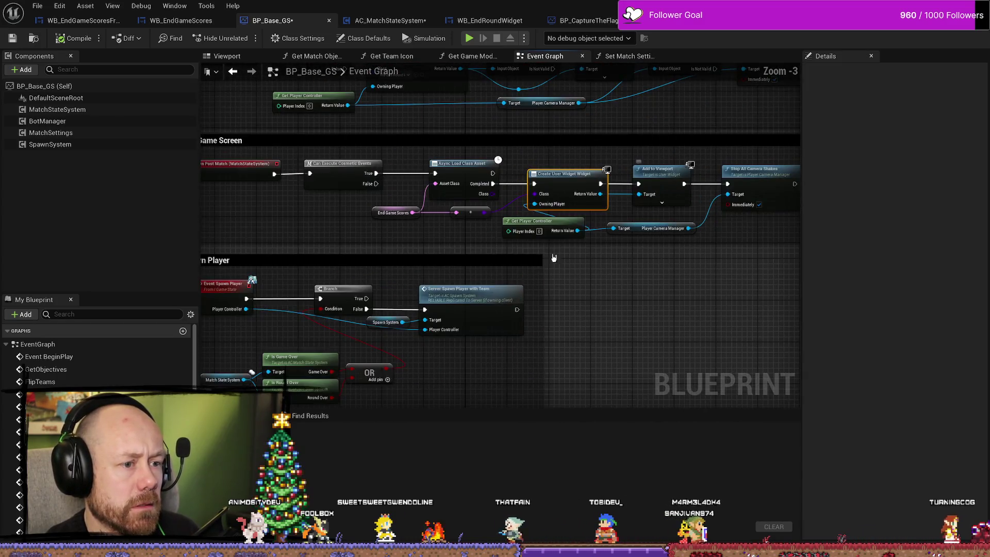
{"action": "left_click_drag", "start_coordinate": [414, 241], "coordinate": [510, 308]}
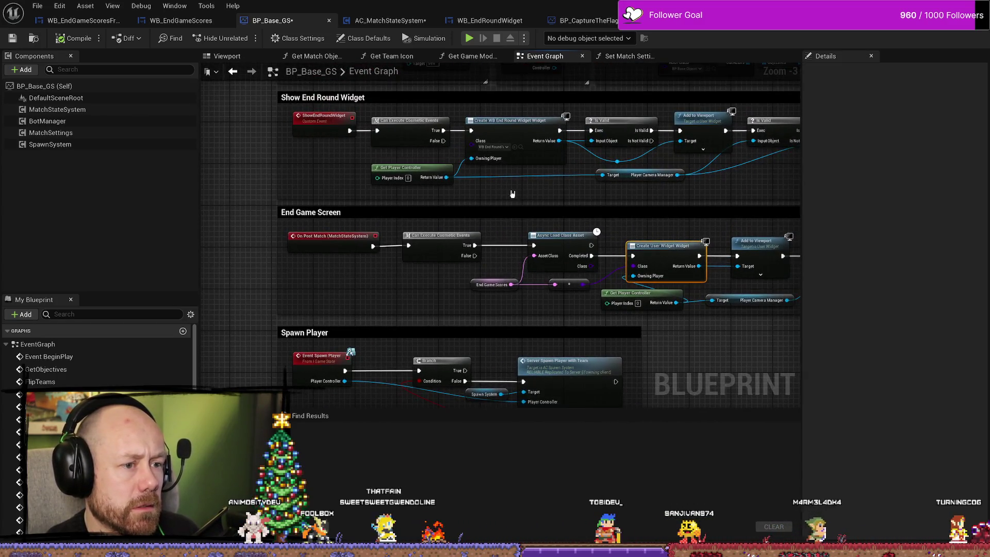
{"action": "scroll", "coordinate": [310, 198], "scroll_direction": "up", "scroll_amount": 1}
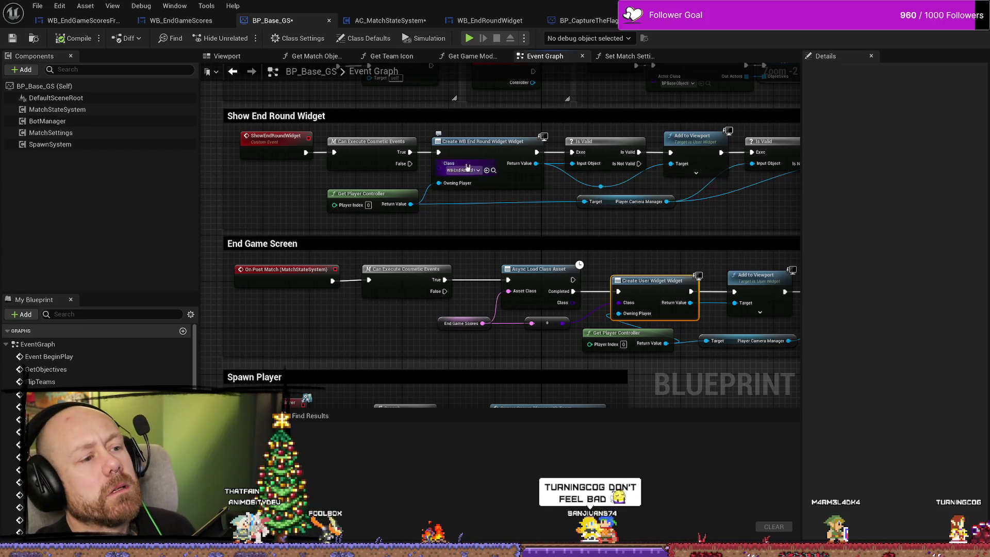
{"action": "left_click_drag", "start_coordinate": [512, 219], "coordinate": [415, 216]}
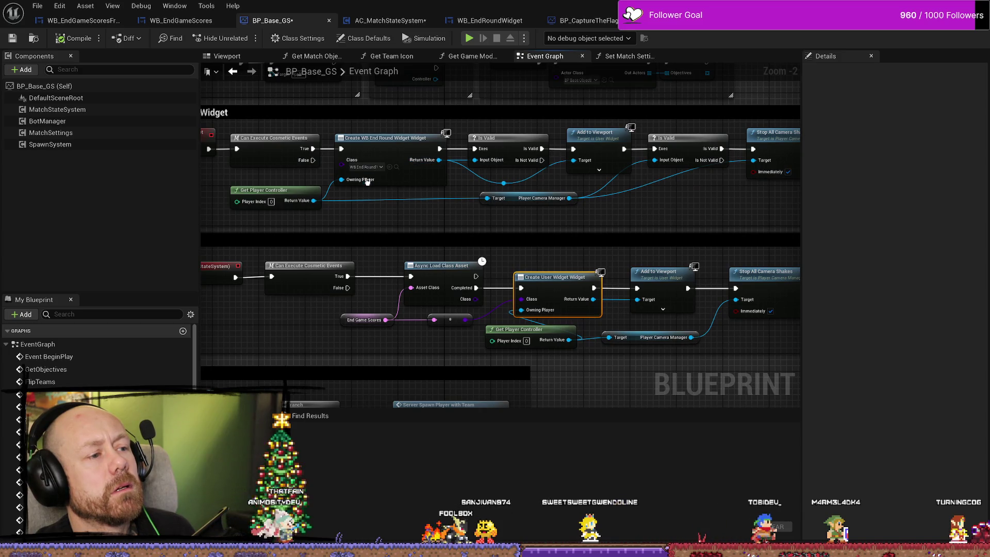
{"action": "left_click_drag", "start_coordinate": [737, 194], "coordinate": [671, 196]}
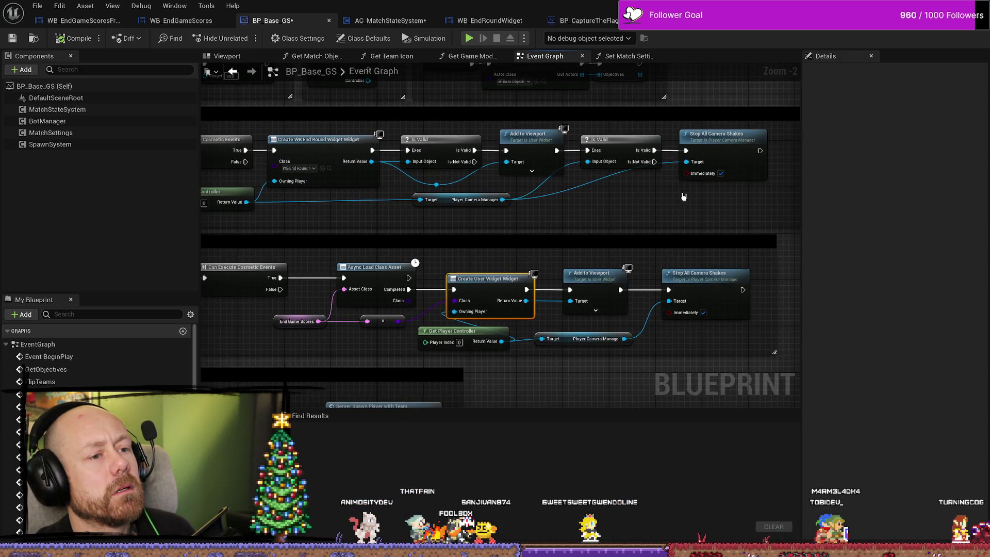
{"action": "left_click_drag", "start_coordinate": [476, 216], "coordinate": [624, 216]}
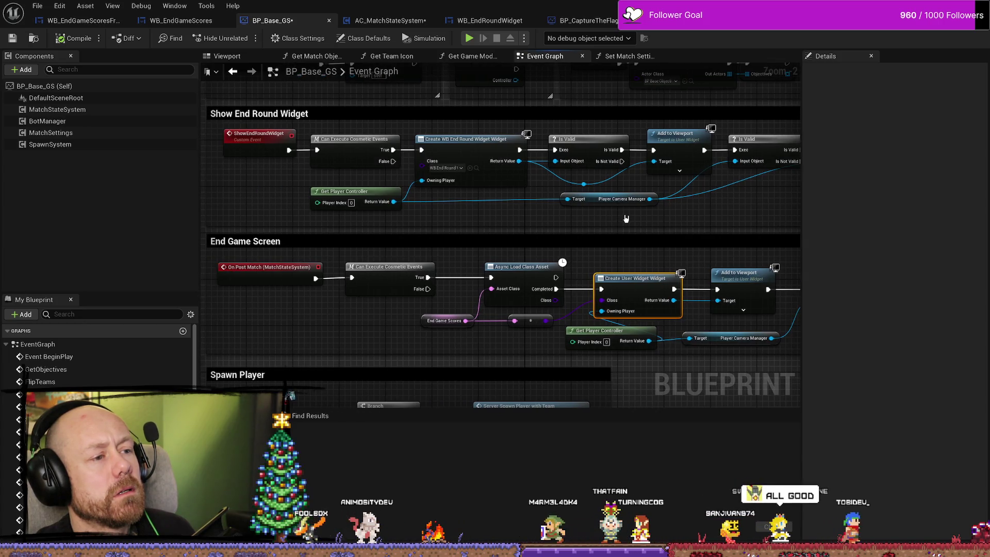
{"action": "left_click", "coordinate": [403, 22]}
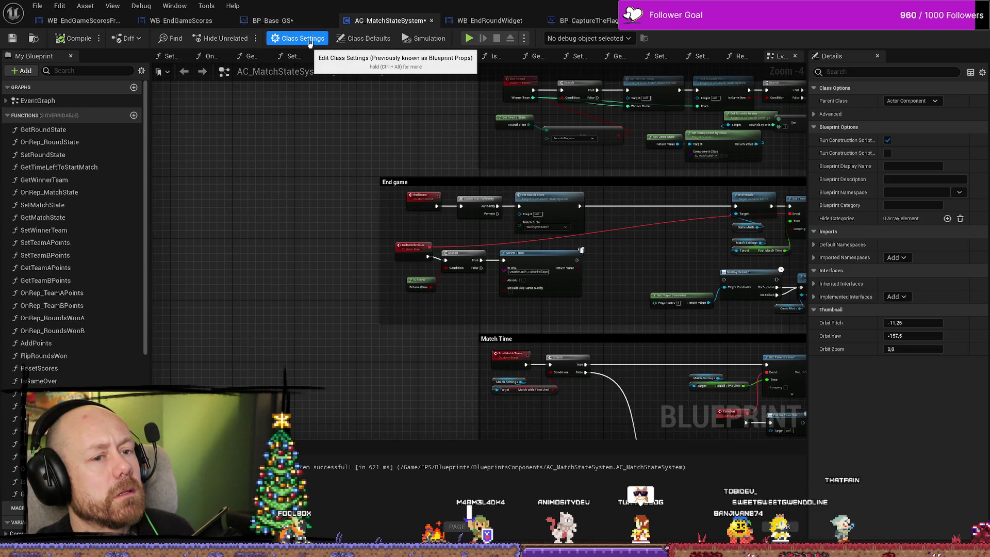
Step: Show WB_EndGameScoresFreeForAll's graph with its Get Time Left for Next Match function
{"action": "left_click", "coordinate": [78, 21]}
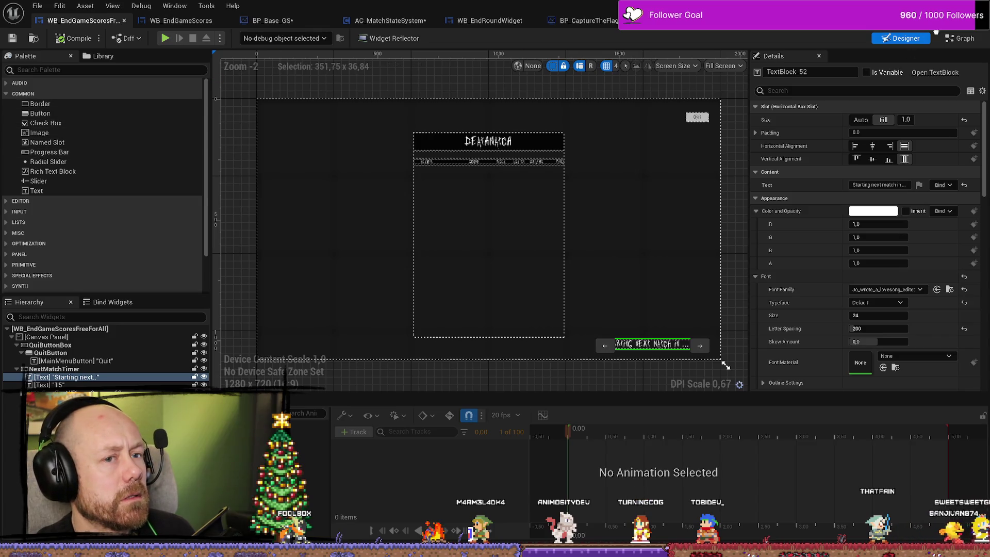
{"action": "left_click", "coordinate": [962, 39]}
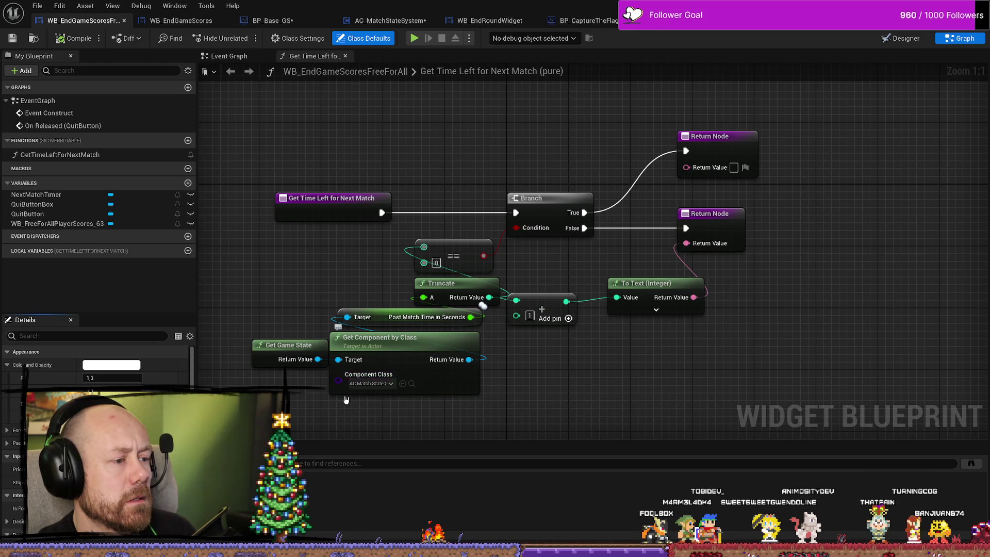
Step: Close BP_Base_GS and review AC_MatchStateSystem's End game and Match Time sections
{"action": "left_click_drag", "start_coordinate": [298, 136], "coordinate": [341, 102]}
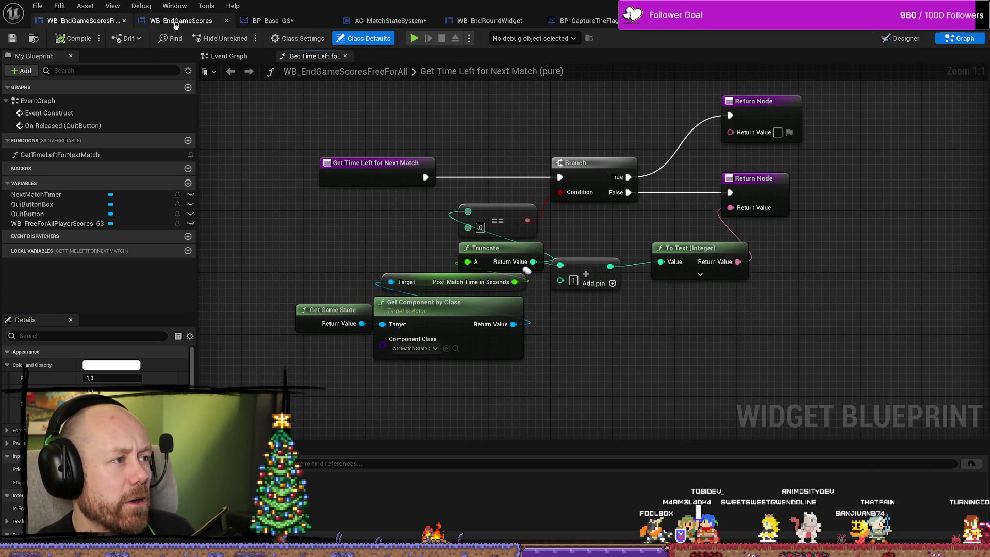
{"action": "left_click", "coordinate": [175, 23]}
{"action": "left_click", "coordinate": [82, 20]}
{"action": "mouse_move", "coordinate": [224, 142]}
{"action": "left_mouse_down"}
{"action": "mouse_move", "coordinate": [389, 221]}
{"action": "mouse_move", "coordinate": [376, 206]}
{"action": "mouse_move", "coordinate": [287, 241]}
{"action": "mouse_move", "coordinate": [371, 368]}
{"action": "left_mouse_up"}
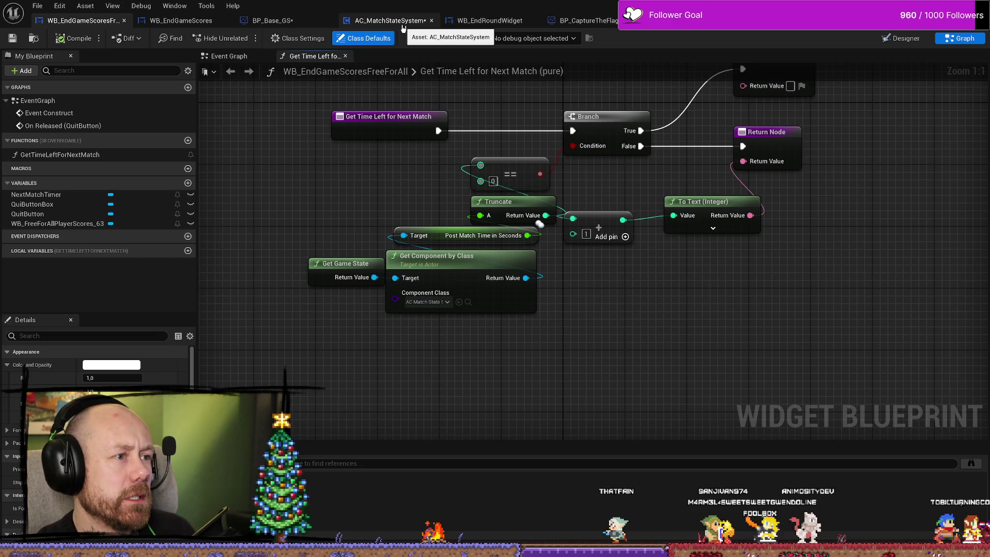
{"action": "left_click", "coordinate": [329, 21]}
{"action": "left_click", "coordinate": [299, 22]}
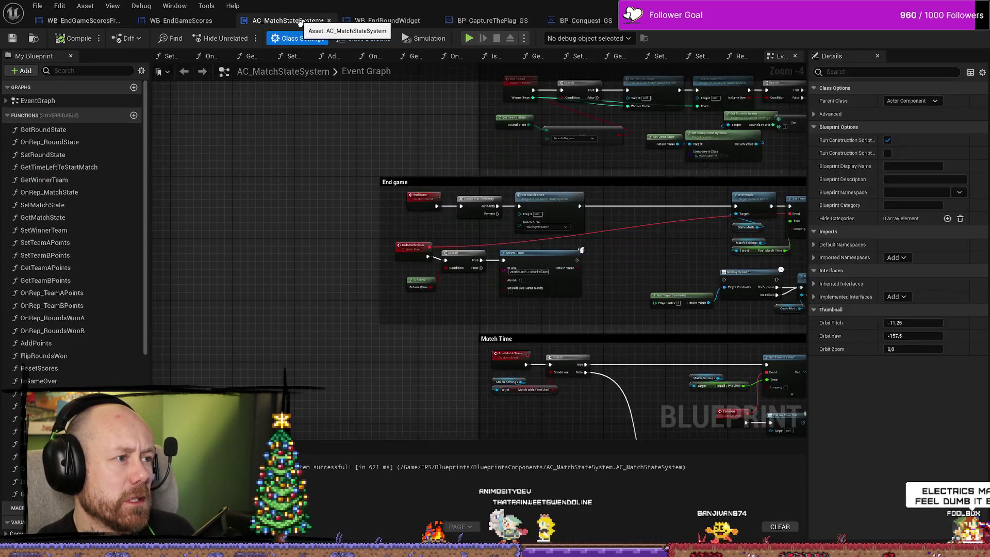
{"action": "mouse_move", "coordinate": [634, 257]}
{"action": "left_mouse_down"}
{"action": "mouse_move", "coordinate": [585, 204]}
{"action": "mouse_move", "coordinate": [585, 181]}
{"action": "mouse_move", "coordinate": [574, 200]}
{"action": "left_mouse_up"}
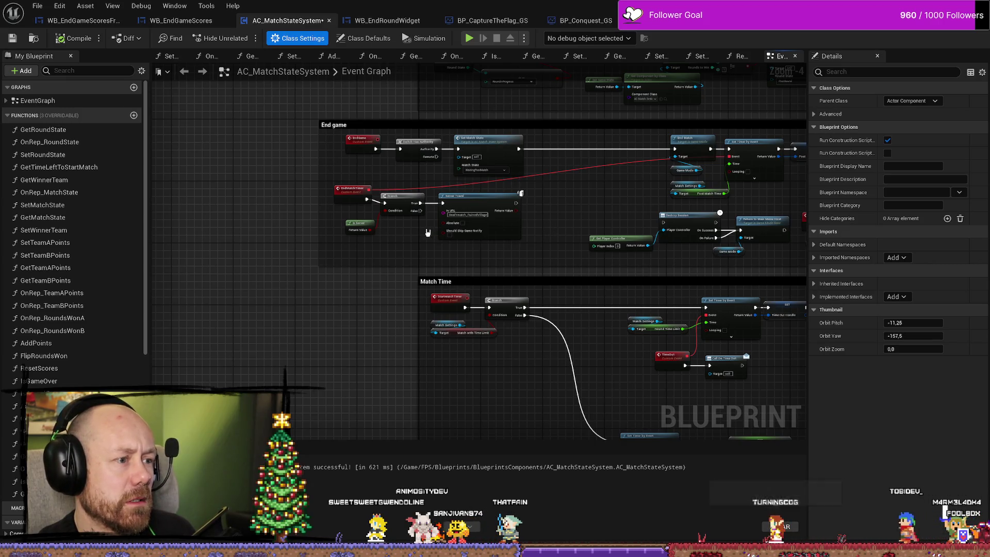
Step: Check Get Time Left for Next Match's component class lookup and its two Return Nodes
{"action": "left_click", "coordinate": [83, 20]}
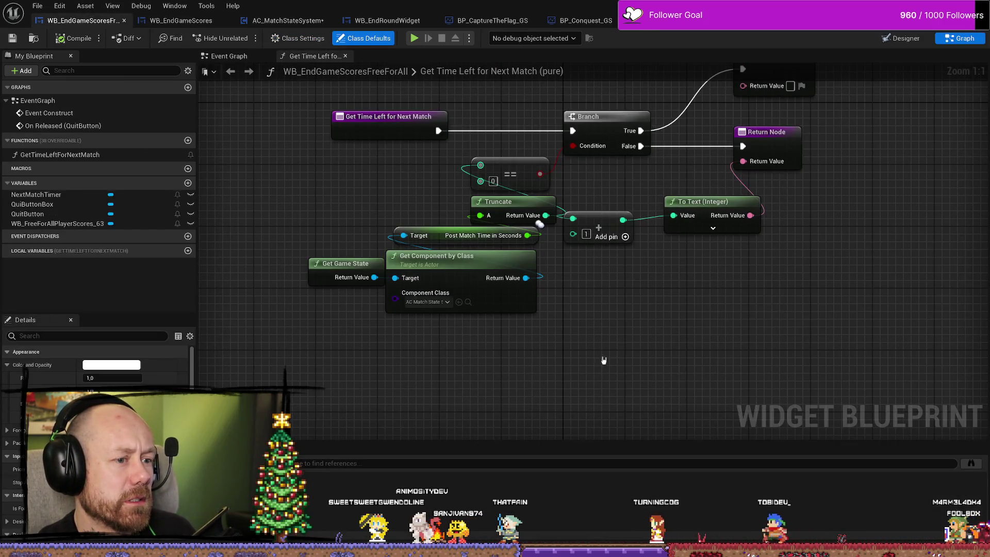
{"action": "mouse_move", "coordinate": [698, 336]}
{"action": "left_mouse_down"}
{"action": "mouse_move", "coordinate": [713, 415]}
{"action": "mouse_move", "coordinate": [696, 386]}
{"action": "left_mouse_up"}
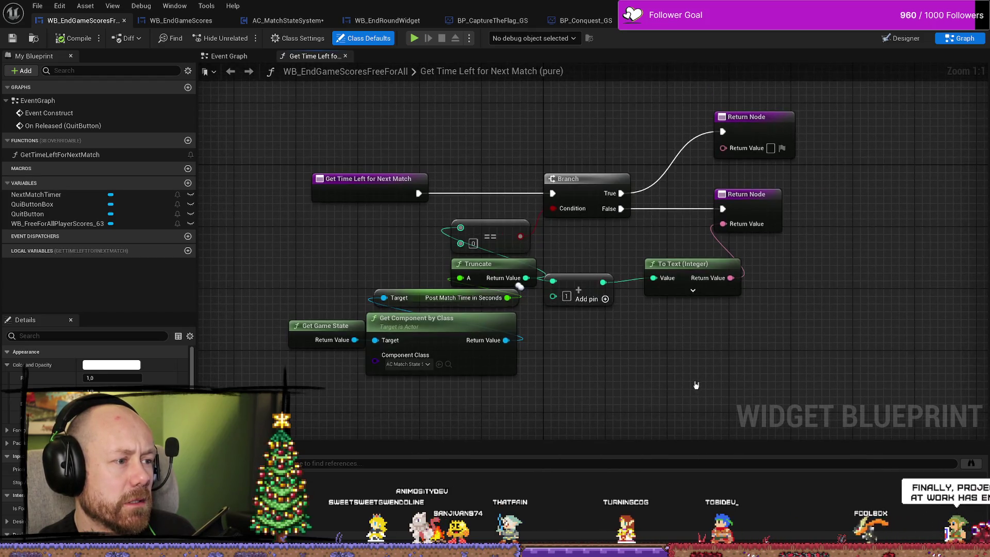
{"action": "left_click", "coordinate": [297, 330]}
{"action": "left_click_drag", "start_coordinate": [297, 330], "coordinate": [380, 290]}
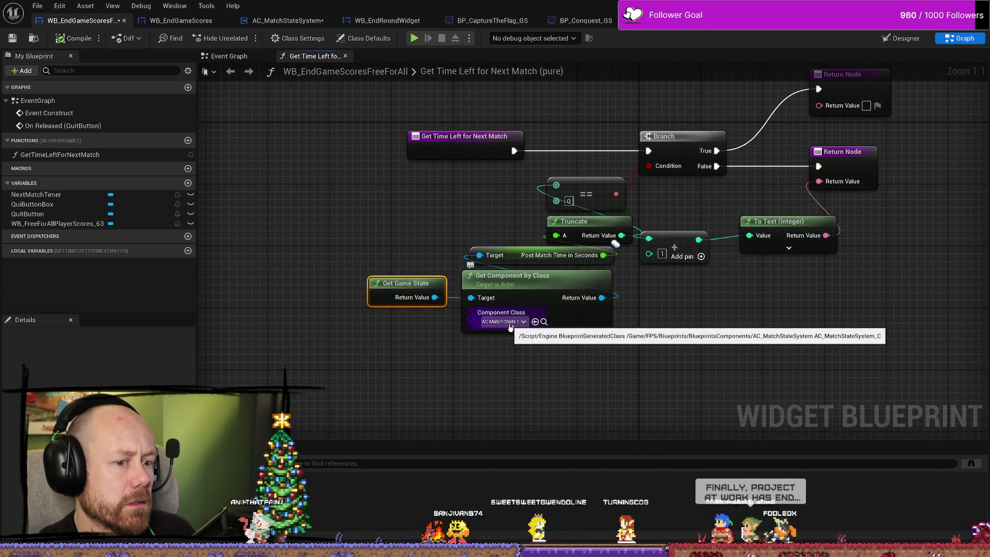
{"action": "left_click", "coordinate": [475, 140]}
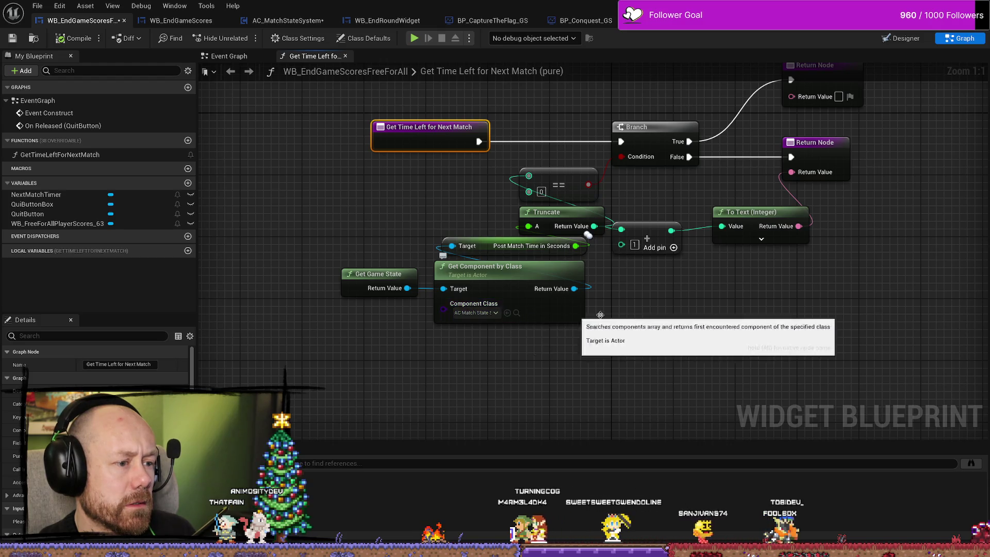
{"action": "scroll", "coordinate": [572, 181], "scroll_direction": "down", "scroll_amount": 2}
{"action": "left_click_drag", "start_coordinate": [572, 182], "coordinate": [570, 143]}
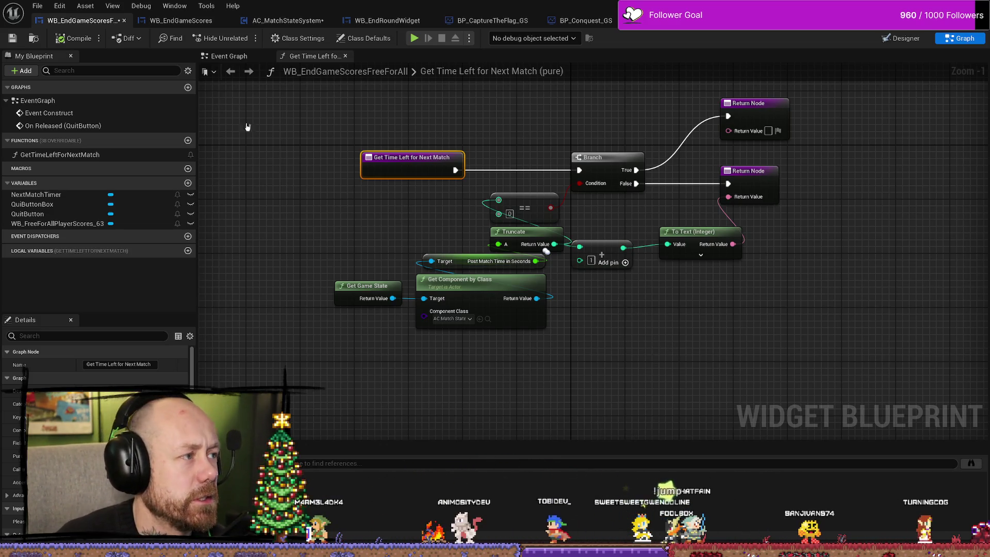
Step: Use File > Save All to save every modified asset
{"action": "left_click", "coordinate": [37, 5]}
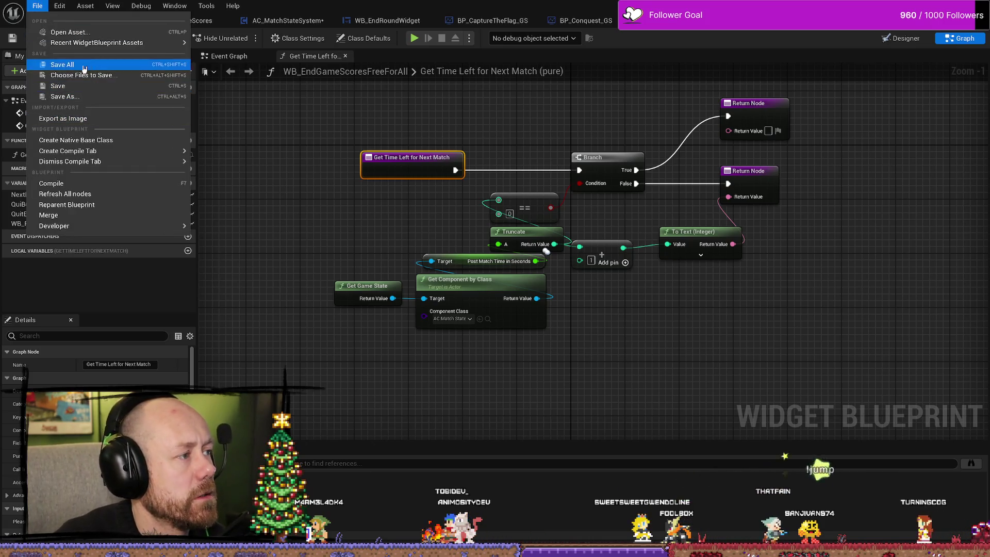
{"action": "left_click", "coordinate": [84, 65]}
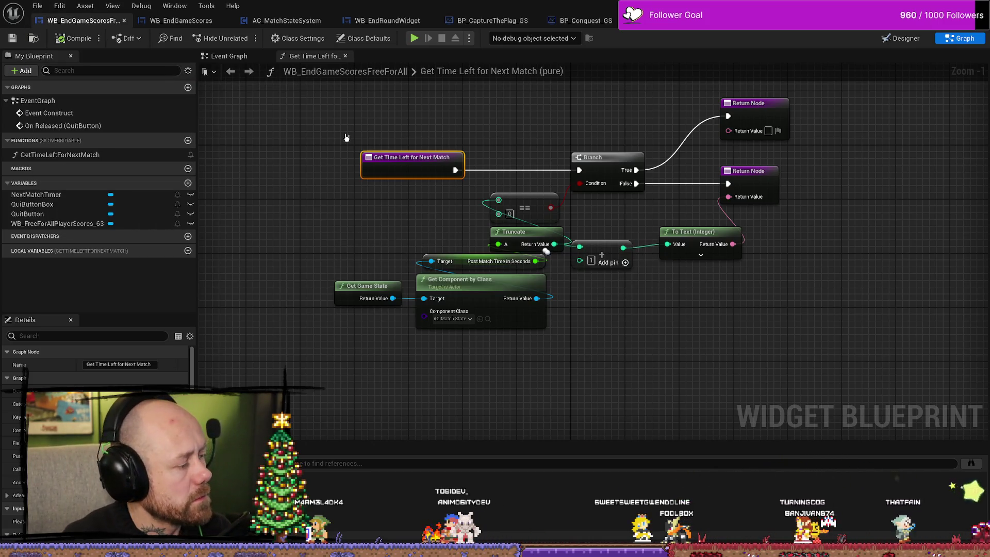
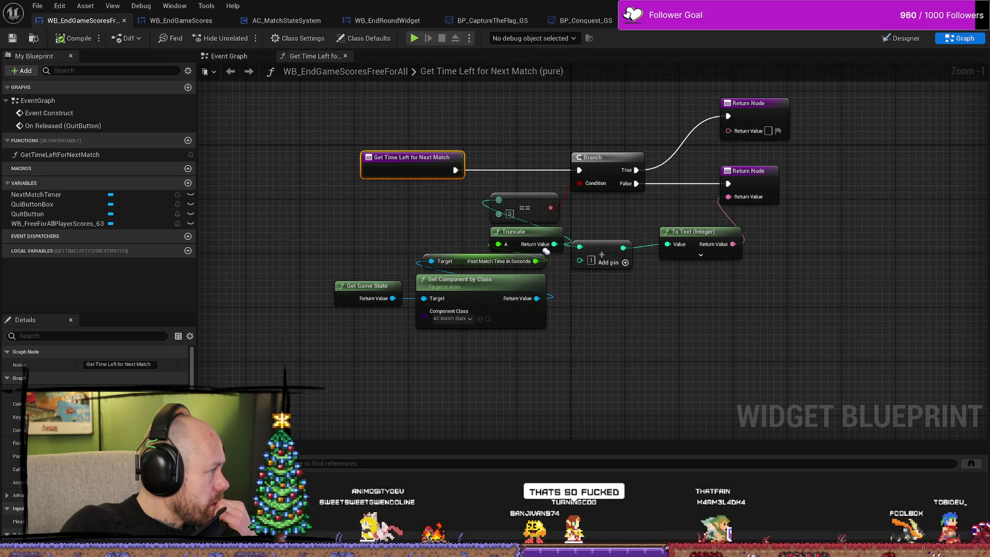
Step: Switch to the Firefox window showing the Instagram post, over the WB_EndGameScores graph
{"action": "key", "text": "alt+Tab"}
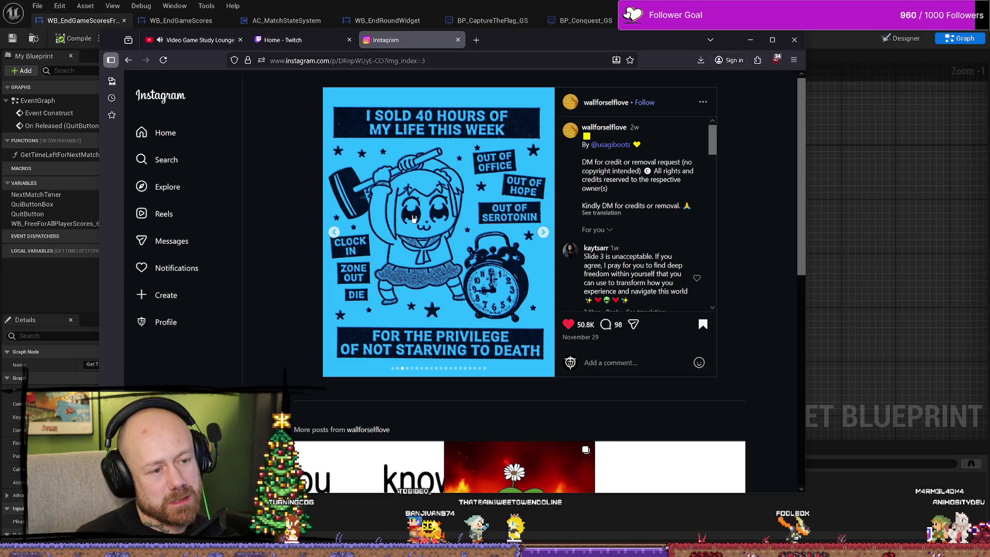
Step: Minimize Firefox to reveal the Get Time Left for Next Match function graph
{"action": "left_click", "coordinate": [751, 40]}
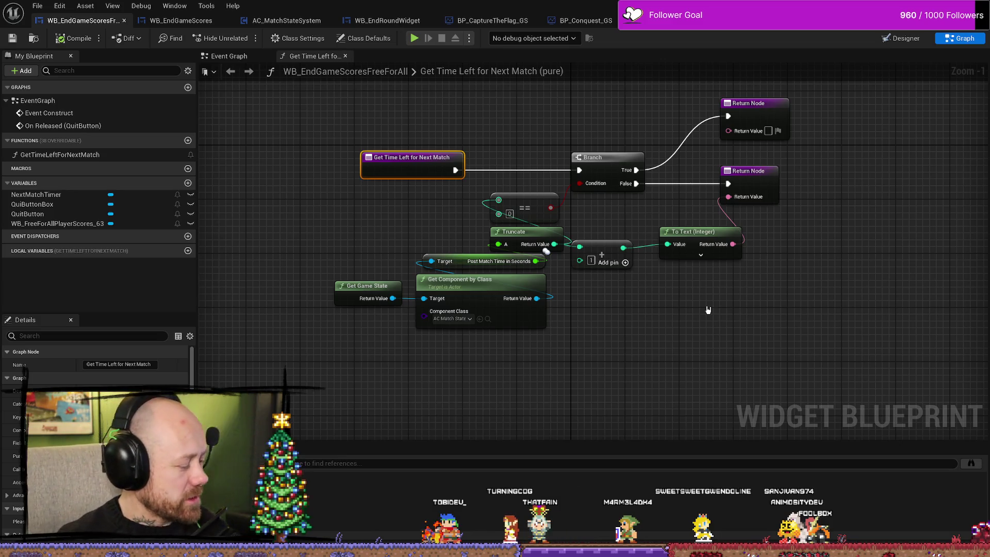
Step: Open the widget's EventGraph from My Blueprint and frame its nodes
{"action": "left_click_drag", "start_coordinate": [695, 320], "coordinate": [664, 335]}
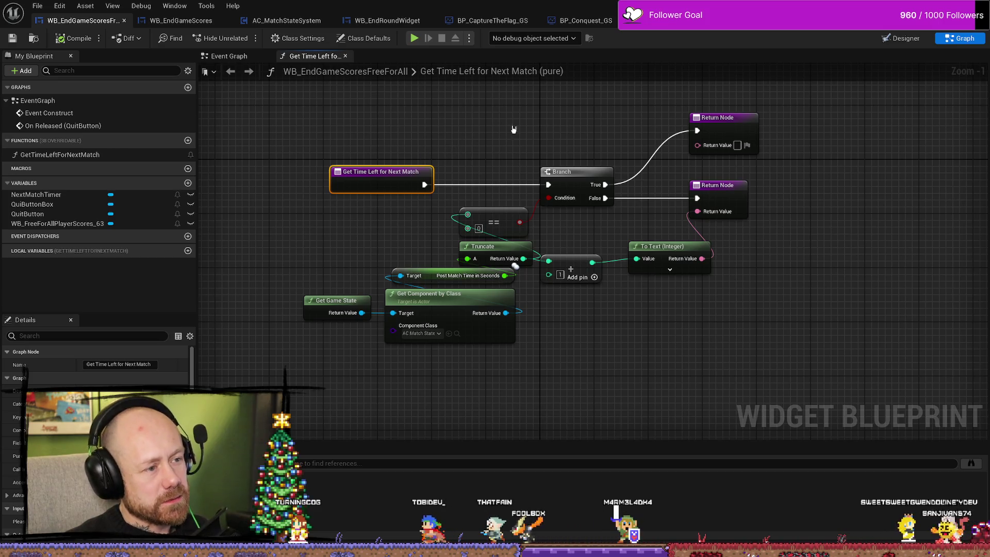
{"action": "left_click_drag", "start_coordinate": [500, 155], "coordinate": [502, 177]}
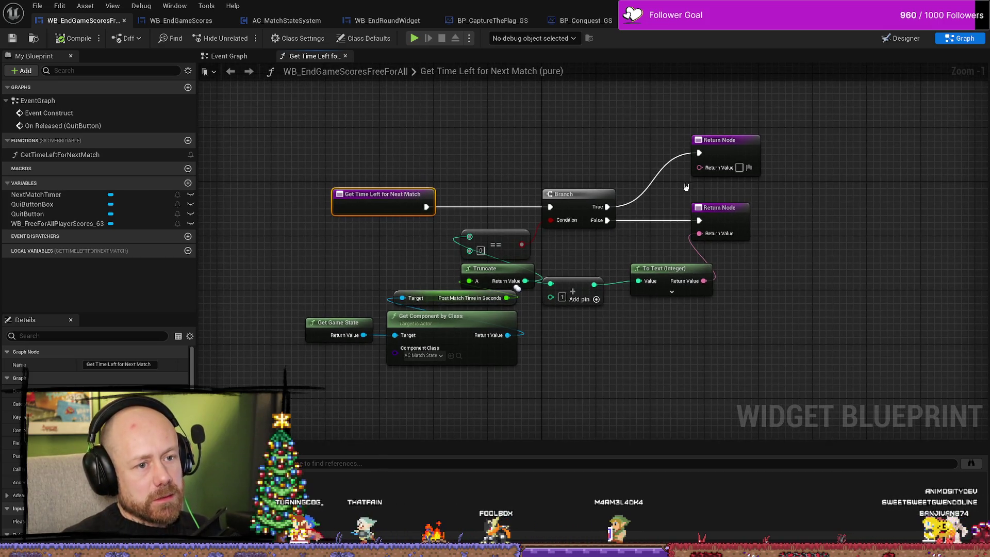
{"action": "double_click", "coordinate": [44, 112]}
{"action": "scroll", "coordinate": [439, 242], "scroll_direction": "down", "scroll_amount": 2}
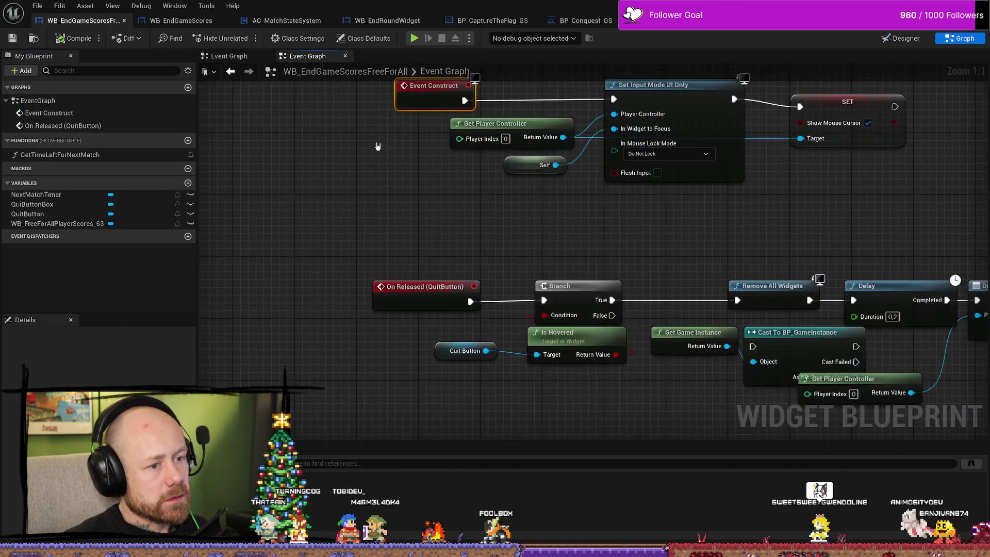
{"action": "left_click_drag", "start_coordinate": [552, 219], "coordinate": [537, 222]}
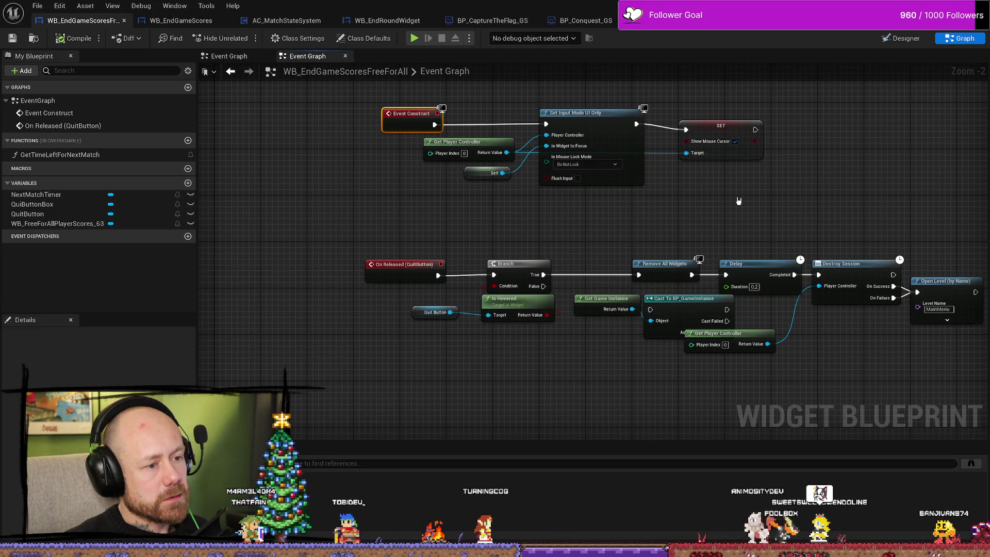
{"action": "left_click_drag", "start_coordinate": [734, 210], "coordinate": [692, 208]}
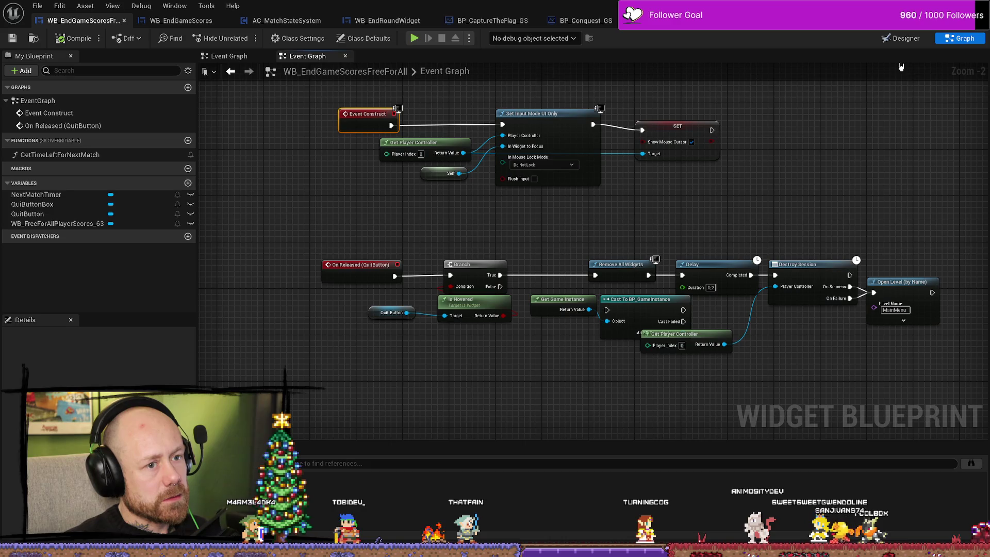
{"action": "mouse_move", "coordinate": [423, 400]}
{"action": "left_mouse_down"}
{"action": "mouse_move", "coordinate": [464, 336]}
{"action": "mouse_move", "coordinate": [447, 347]}
{"action": "mouse_move", "coordinate": [466, 337]}
{"action": "left_mouse_up"}
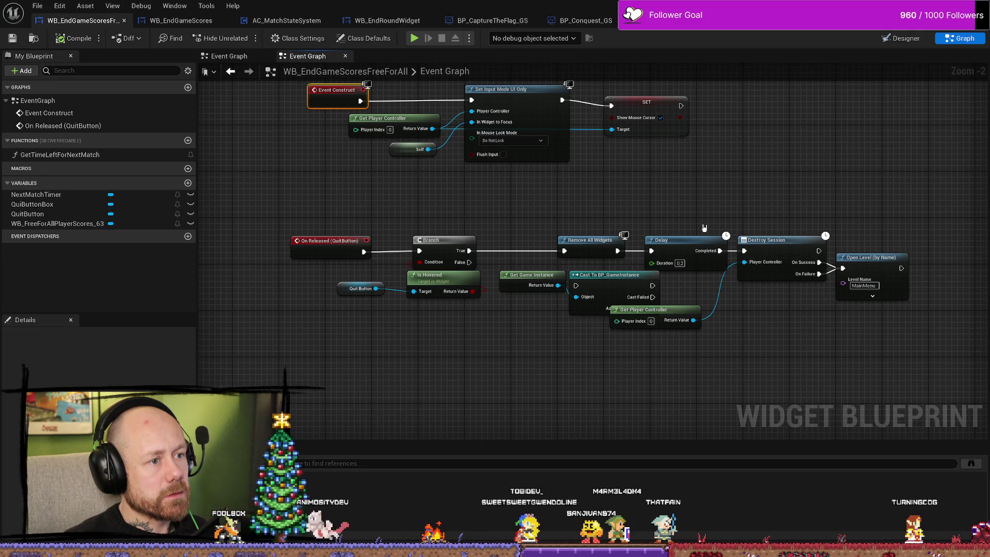
{"action": "scroll", "coordinate": [704, 228], "scroll_direction": "up", "scroll_amount": 2}
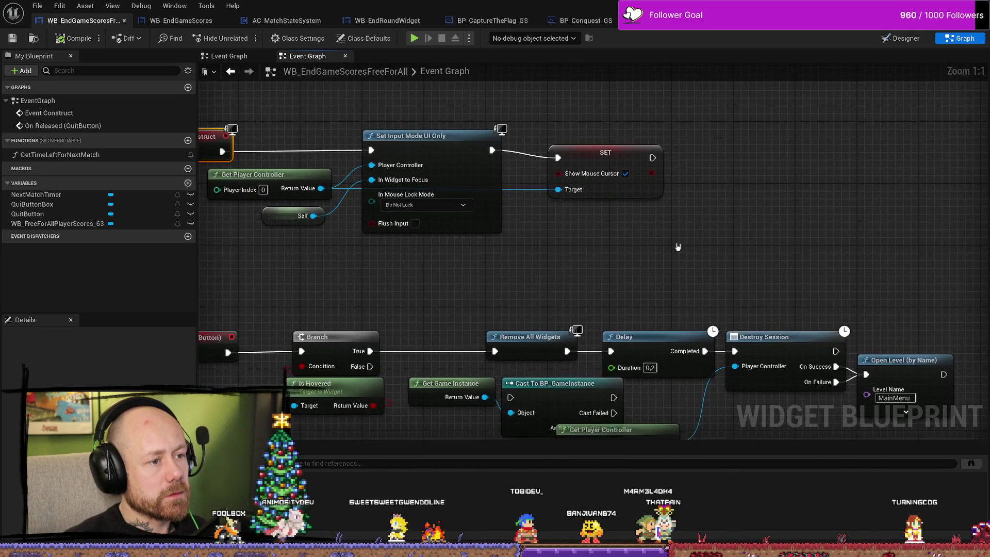
Step: Start a new node from the SET Show Mouse Cursor exec pin, then dismiss the action menu
{"action": "left_click", "coordinate": [601, 155]}
{"action": "scroll", "coordinate": [701, 242], "scroll_direction": "down", "scroll_amount": 1}
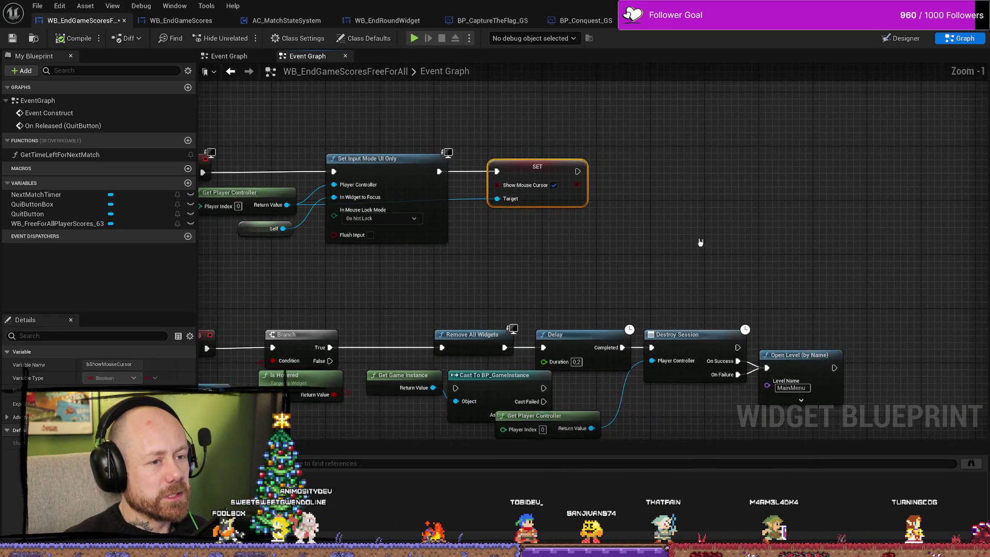
{"action": "mouse_move", "coordinate": [578, 172]}
{"action": "left_mouse_down"}
{"action": "mouse_move", "coordinate": [700, 173]}
{"action": "mouse_move", "coordinate": [681, 172]}
{"action": "left_mouse_up"}
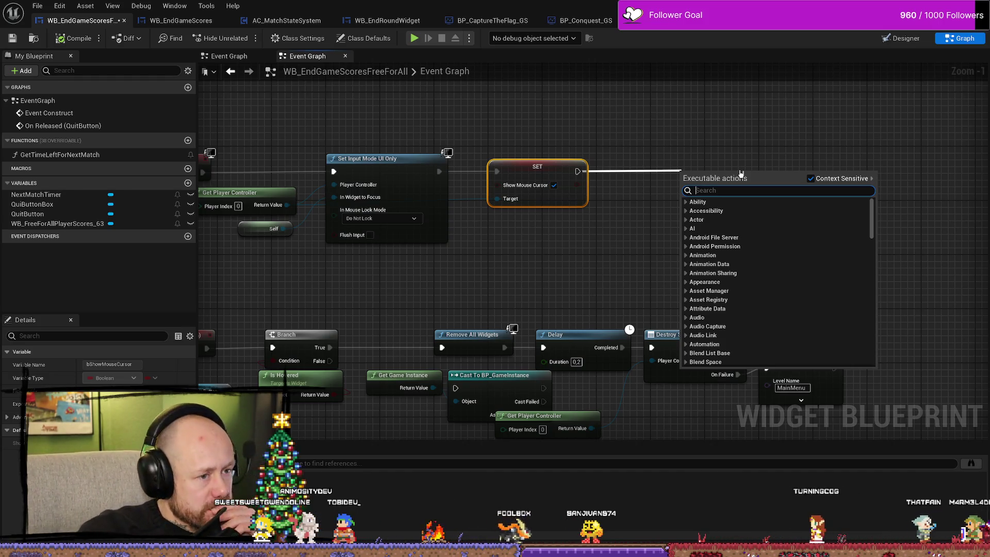
{"action": "left_click", "coordinate": [730, 83]}
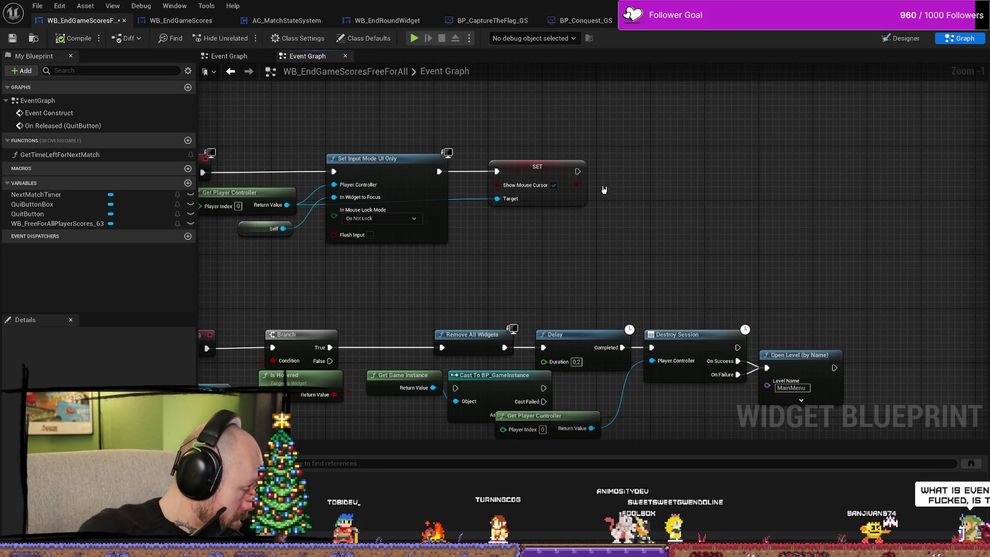
{"action": "mouse_move", "coordinate": [655, 211]}
{"action": "left_mouse_down"}
{"action": "mouse_move", "coordinate": [655, 225]}
{"action": "mouse_move", "coordinate": [666, 221]}
{"action": "left_mouse_up"}
Step: Search the FPS content for map info, briefly open the MapInfo asset, then close it
{"action": "key", "text": "ctrl+space"}
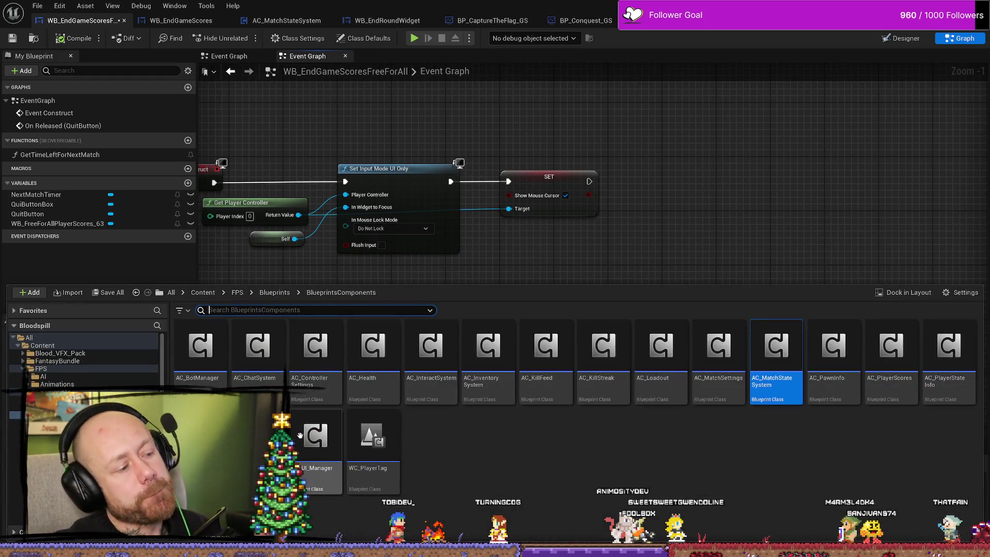
{"action": "left_click", "coordinate": [41, 368]}
{"action": "type", "text": "map"}
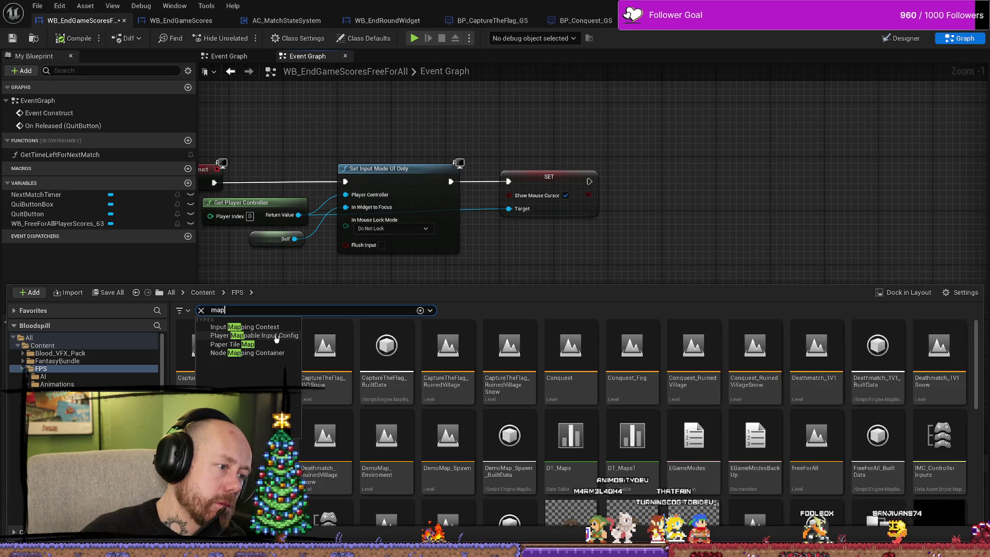
{"action": "key", "text": "Return"}
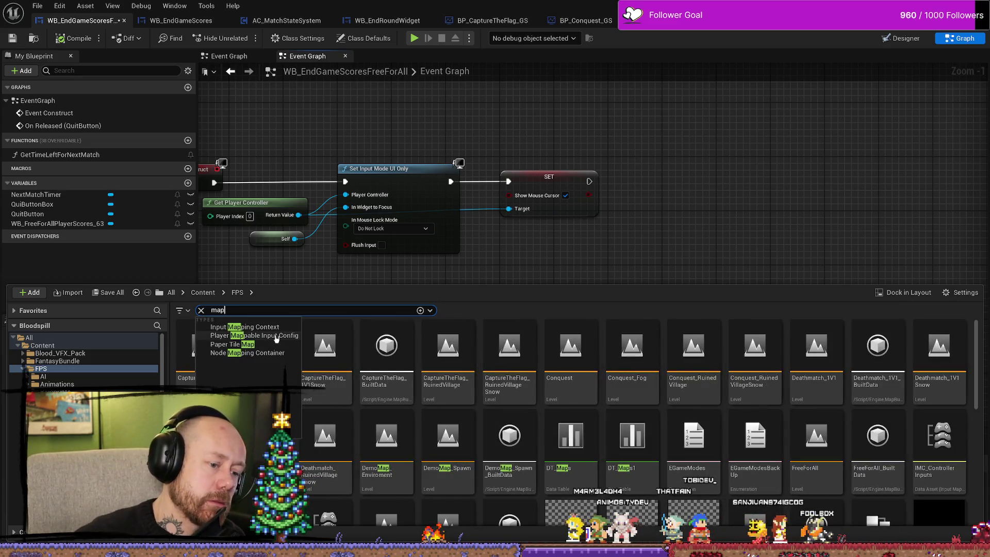
{"action": "type", "text": "info"}
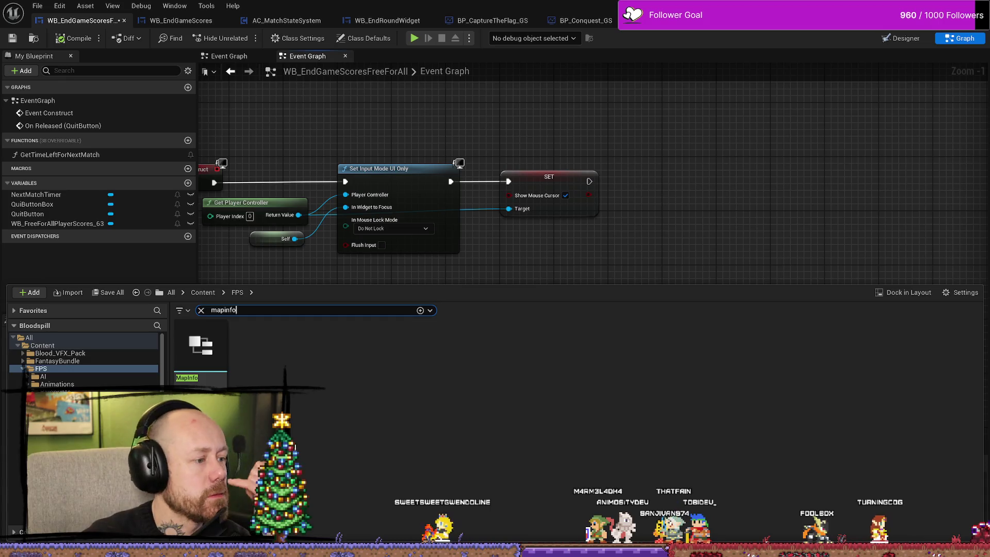
{"action": "double_click", "coordinate": [224, 357]}
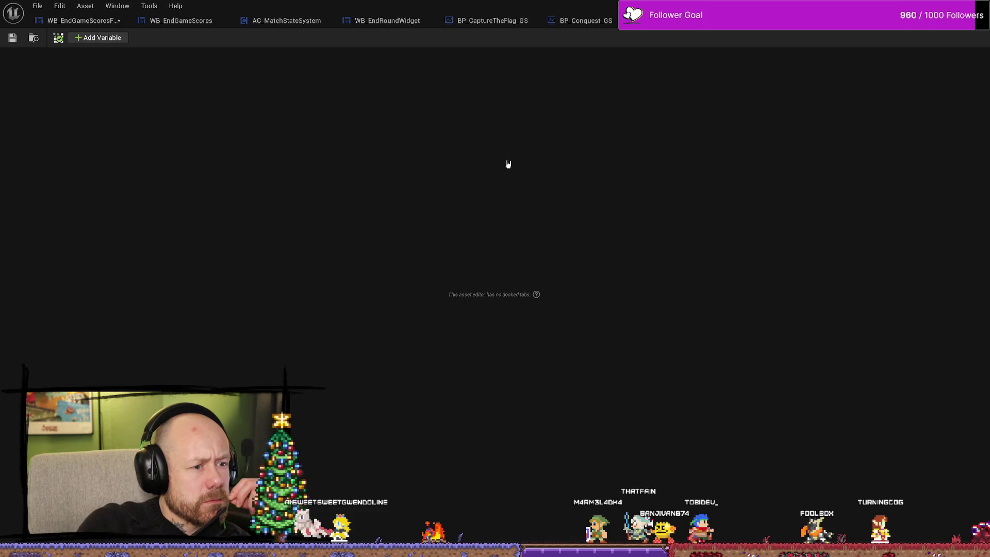
{"action": "left_click", "coordinate": [750, 20]}
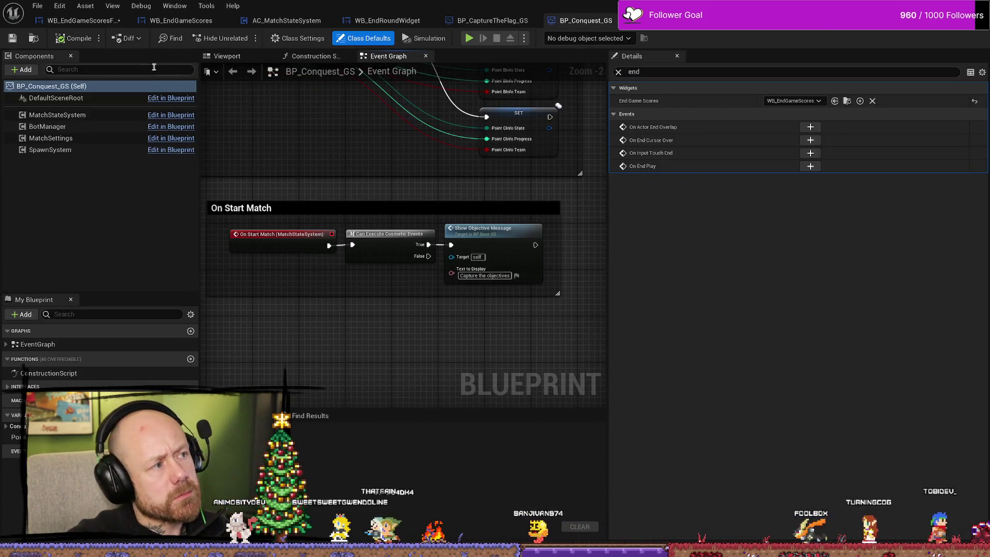
{"action": "left_click", "coordinate": [77, 20]}
Step: Reopen the Content Drawer search and open the DT_Maps data table
{"action": "key", "text": "ctrl+space"}
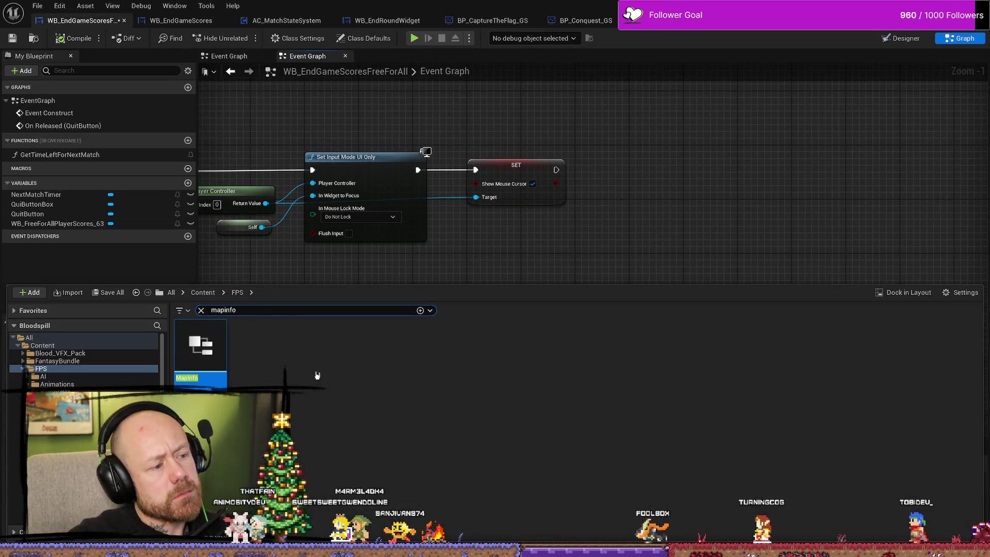
{"action": "key", "text": "BackSpace"}
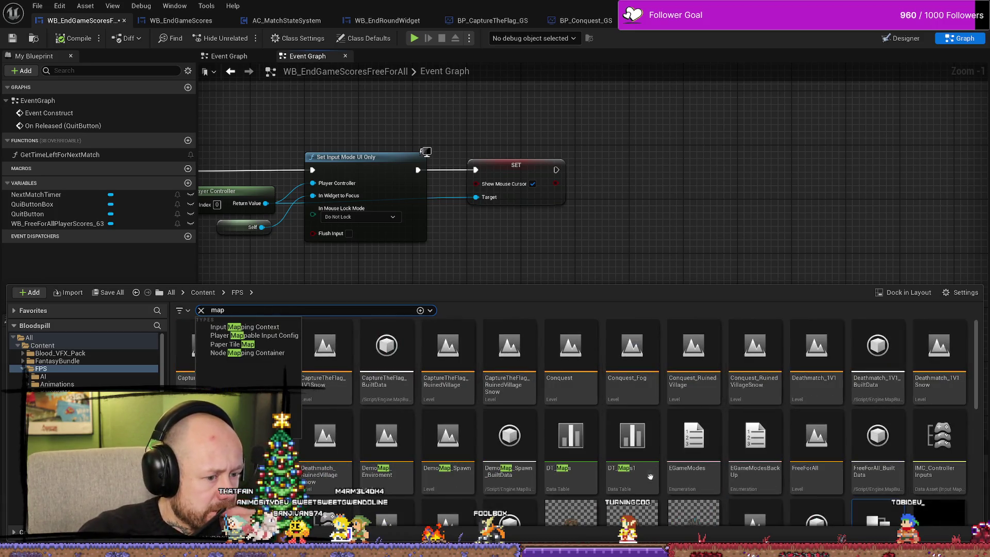
{"action": "double_click", "coordinate": [572, 441]}
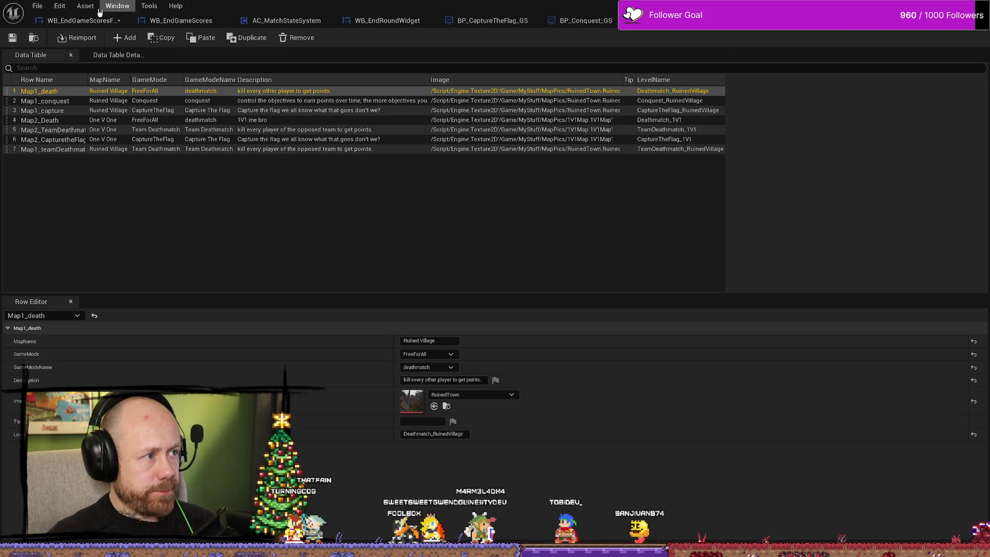
Step: After reviewing the seven DT_Maps rows, go back to the WB_EndGameScoresFreeForAll tab
{"action": "left_click", "coordinate": [82, 20]}
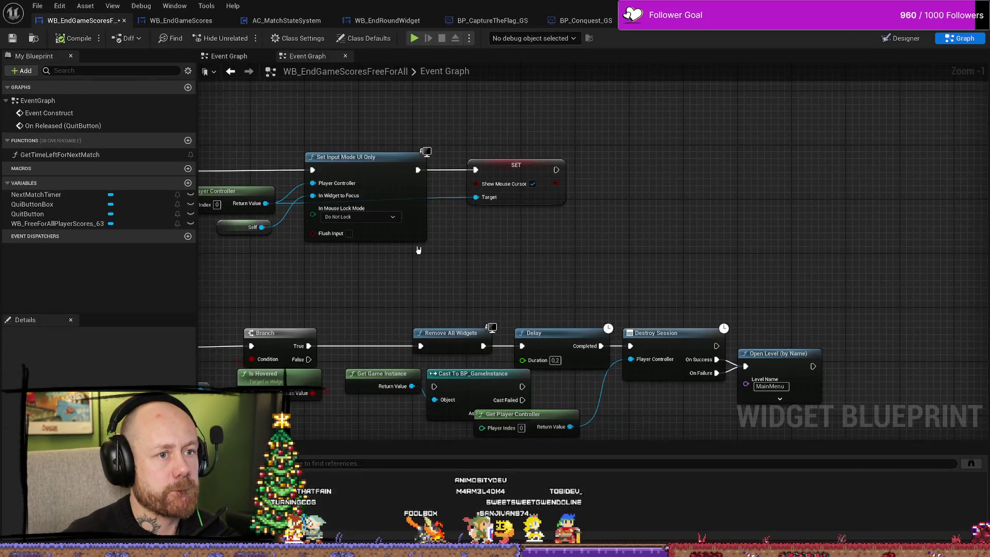
Step: Search for a 'get dt_maps' node from the SET exec pin, then cancel it
{"action": "mouse_move", "coordinate": [556, 169]}
{"action": "left_mouse_down"}
{"action": "mouse_move", "coordinate": [619, 196]}
{"action": "mouse_move", "coordinate": [697, 198]}
{"action": "left_mouse_up"}
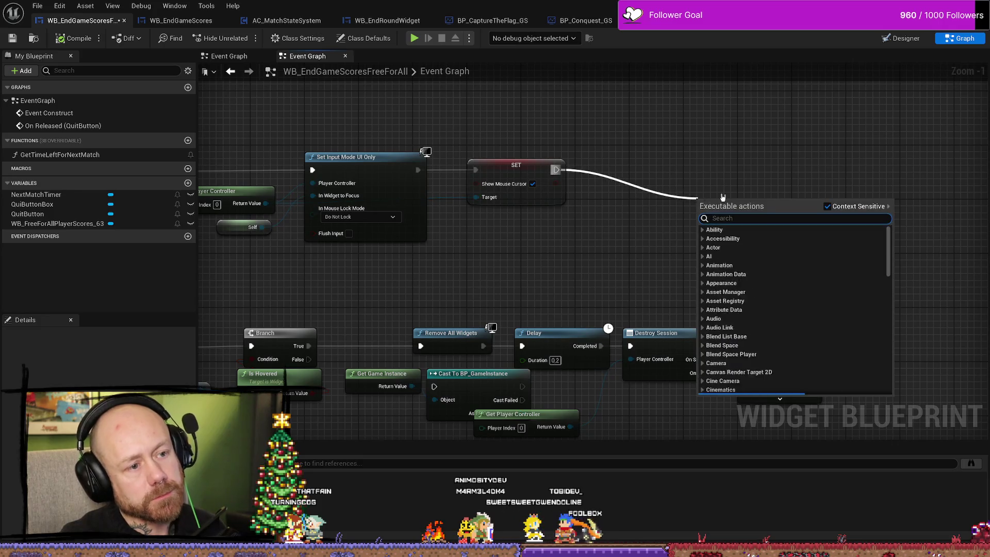
{"action": "type", "text": "get "}
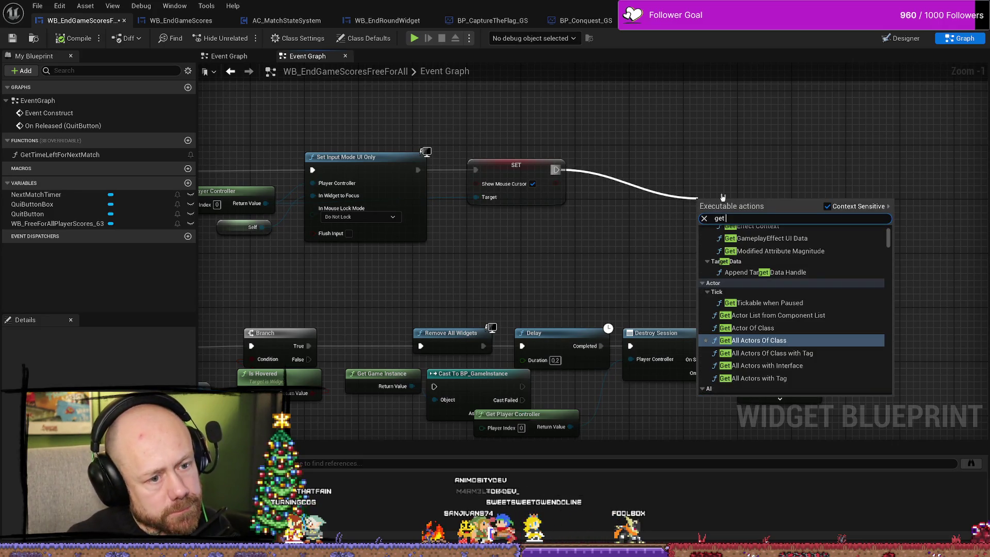
{"action": "type", "text": "dt"}
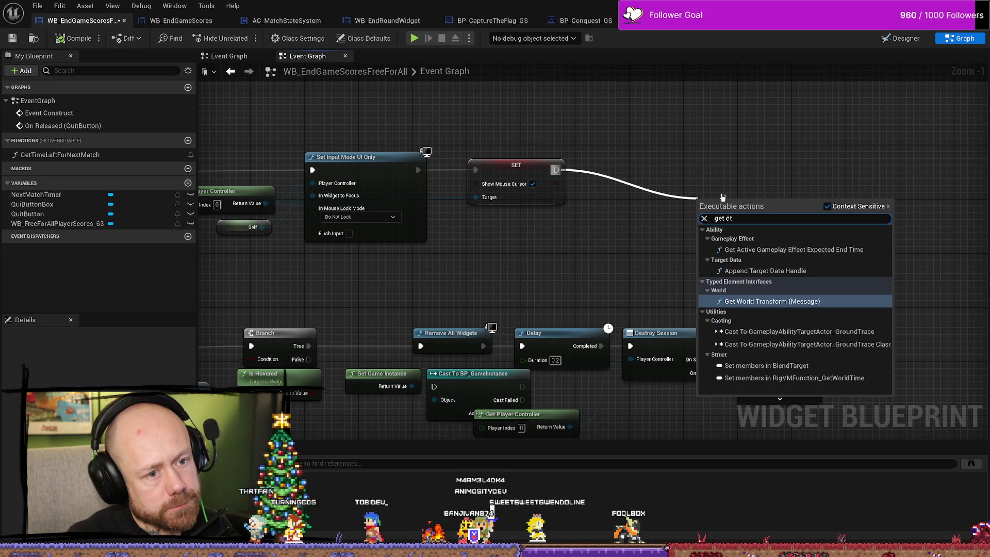
{"action": "type", "text": "_maops"}
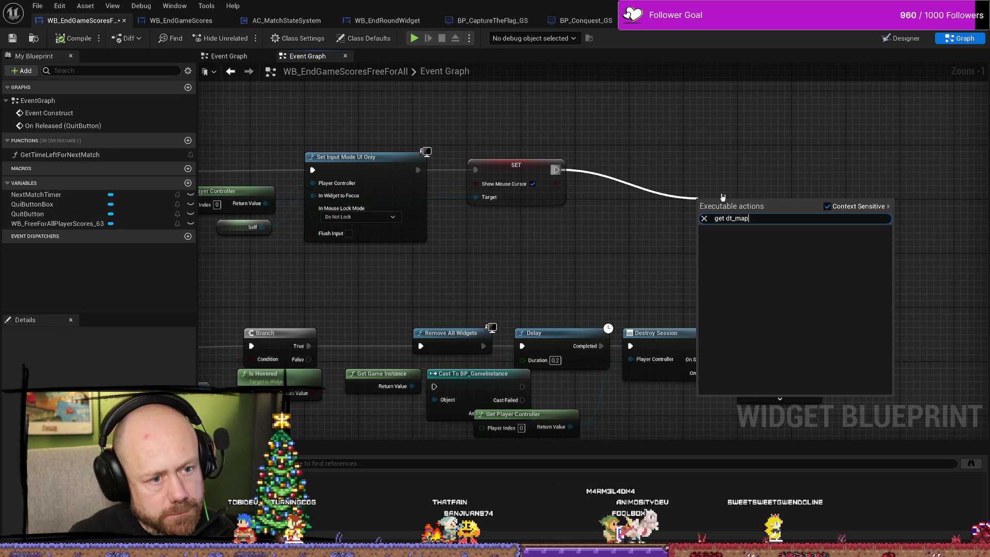
{"action": "key", "text": "Escape"}
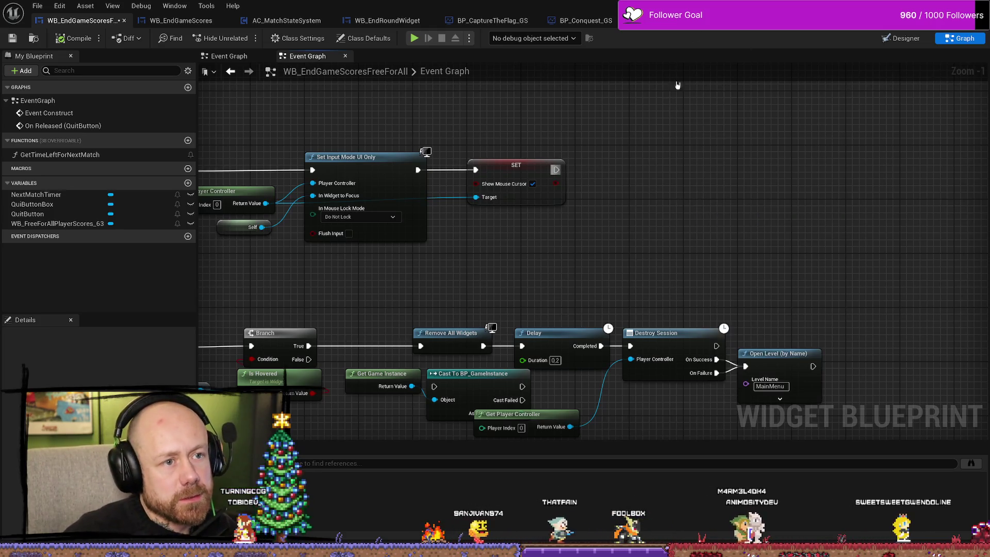
Step: Check DT_Maps and the map assets, visit BP_Conquest_GS, then return to the widget graph
{"action": "left_click", "coordinate": [679, 32]}
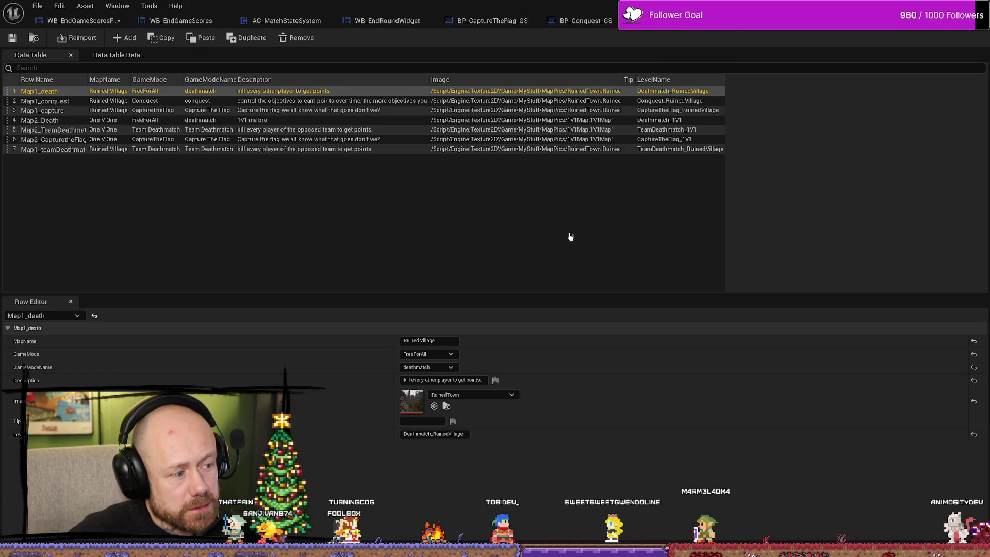
{"action": "key", "text": "ctrl+space"}
{"action": "scroll", "coordinate": [581, 483], "scroll_direction": "down", "scroll_amount": 1}
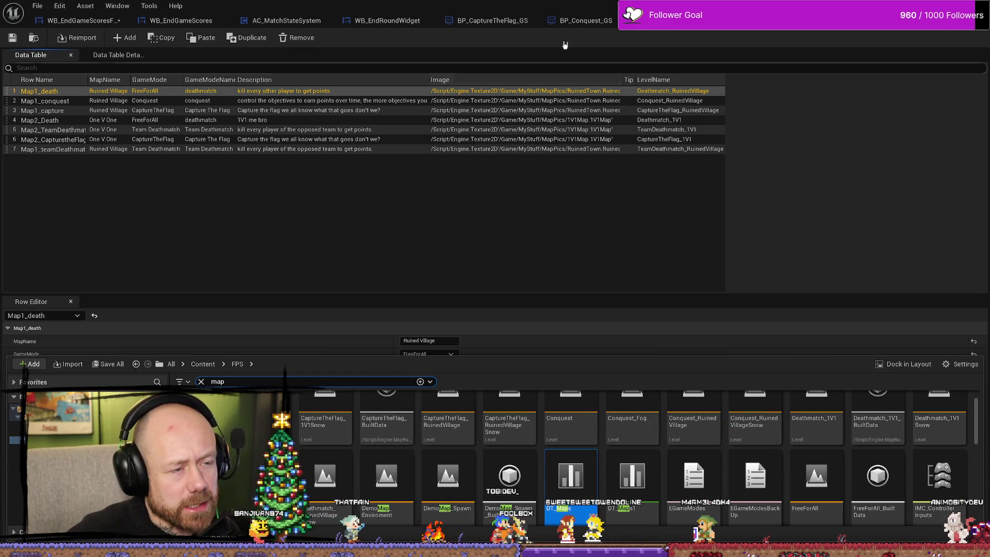
{"action": "left_click", "coordinate": [578, 21]}
{"action": "left_click", "coordinate": [82, 20]}
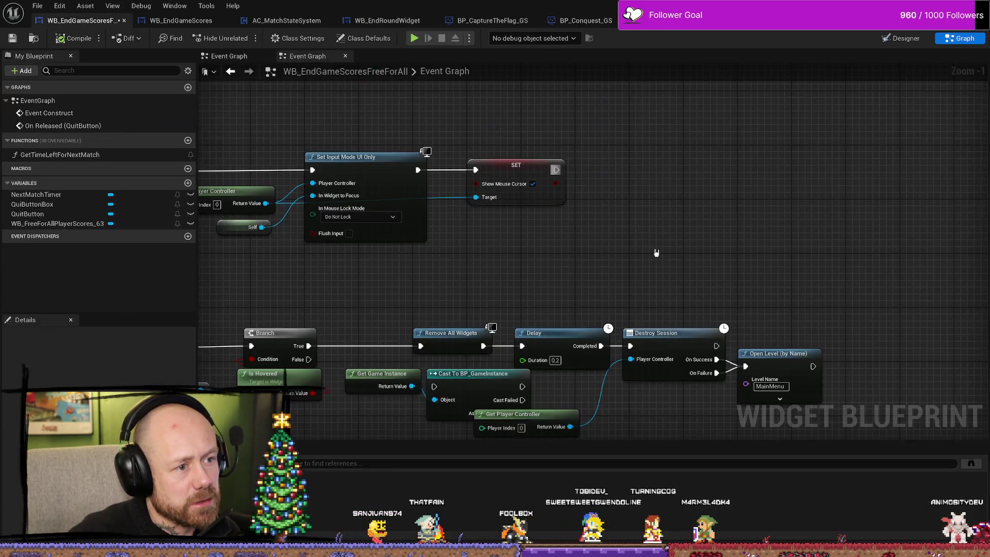
{"action": "left_click_drag", "start_coordinate": [653, 251], "coordinate": [652, 276]}
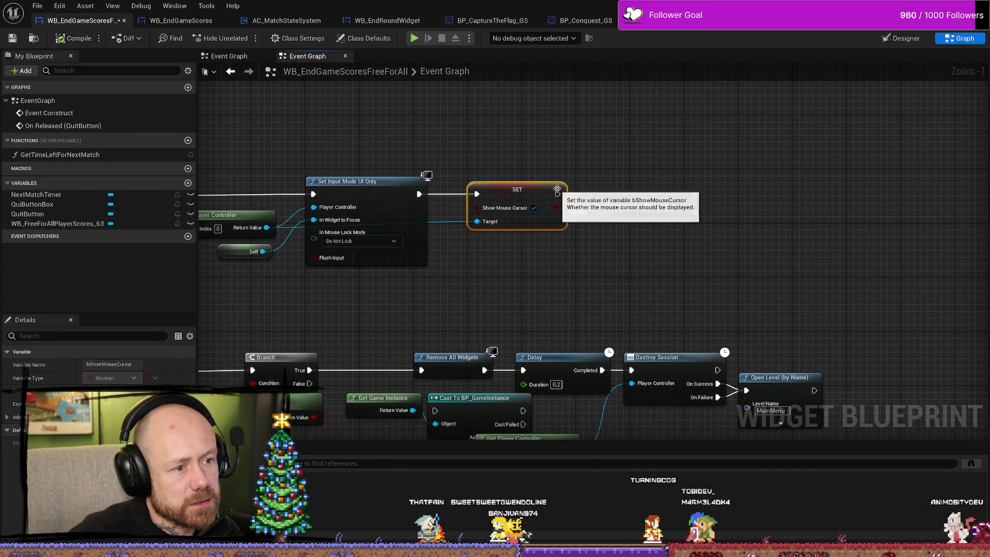
{"action": "left_click_drag", "start_coordinate": [695, 235], "coordinate": [695, 251]}
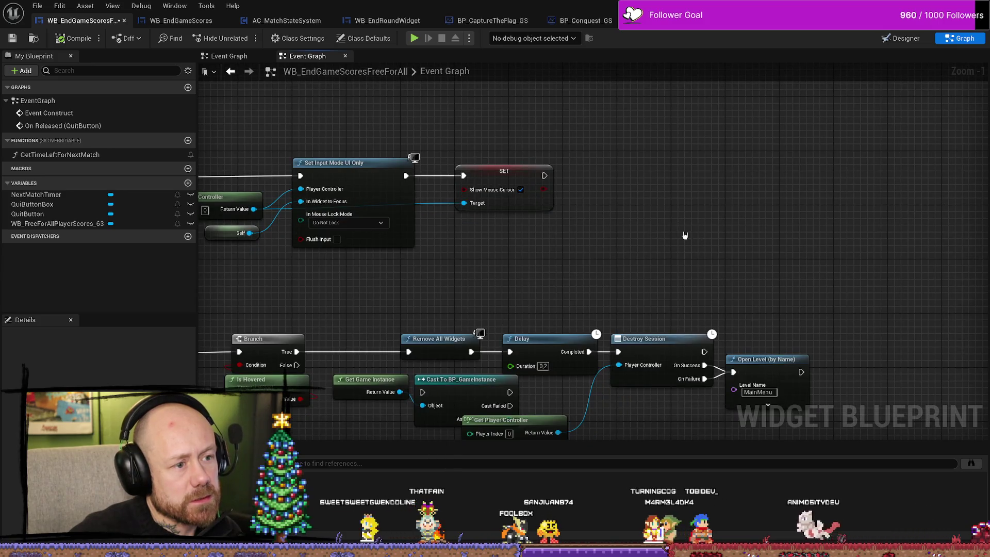
{"action": "left_click_drag", "start_coordinate": [704, 189], "coordinate": [668, 177]}
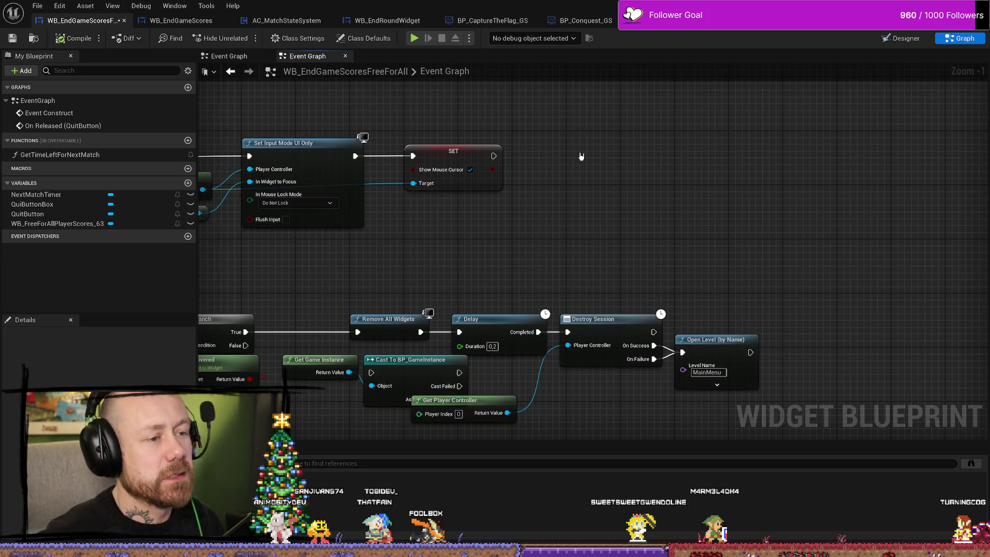
{"action": "left_click_drag", "start_coordinate": [493, 156], "coordinate": [573, 163]}
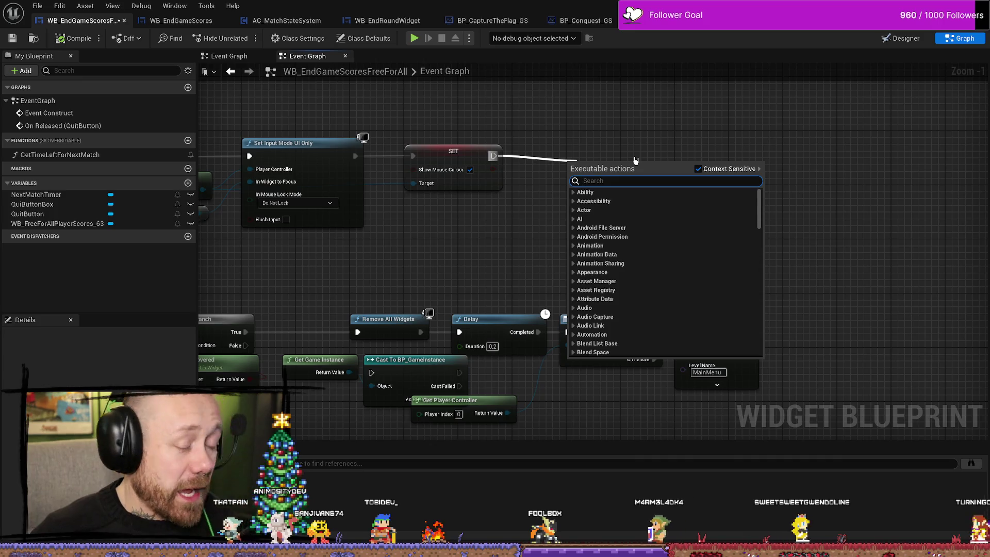
{"action": "key", "text": "Escape"}
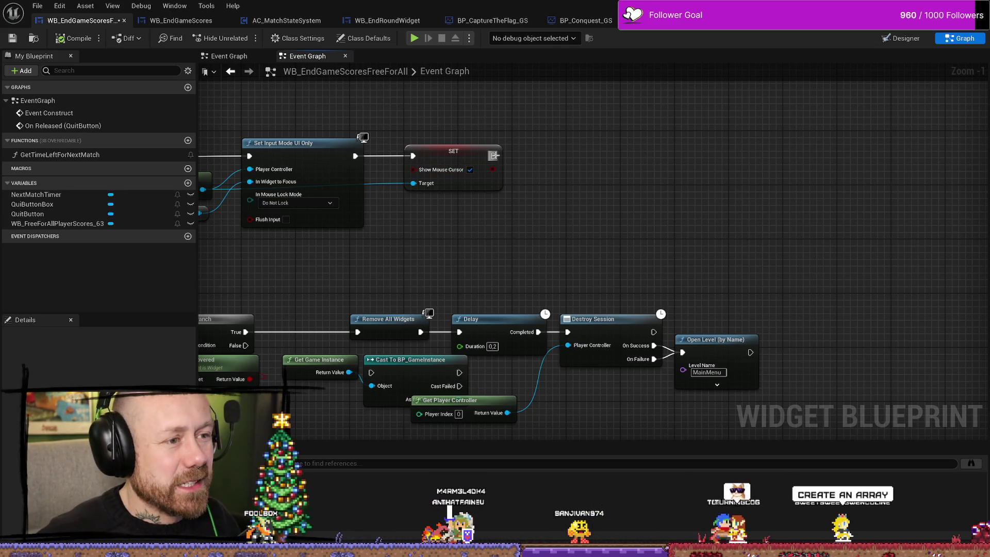
{"action": "left_click_drag", "start_coordinate": [494, 156], "coordinate": [601, 159]}
{"action": "mouse_move", "coordinate": [493, 156]}
{"action": "left_mouse_down"}
{"action": "mouse_move", "coordinate": [586, 161]}
{"action": "mouse_move", "coordinate": [560, 160]}
{"action": "left_mouse_up"}
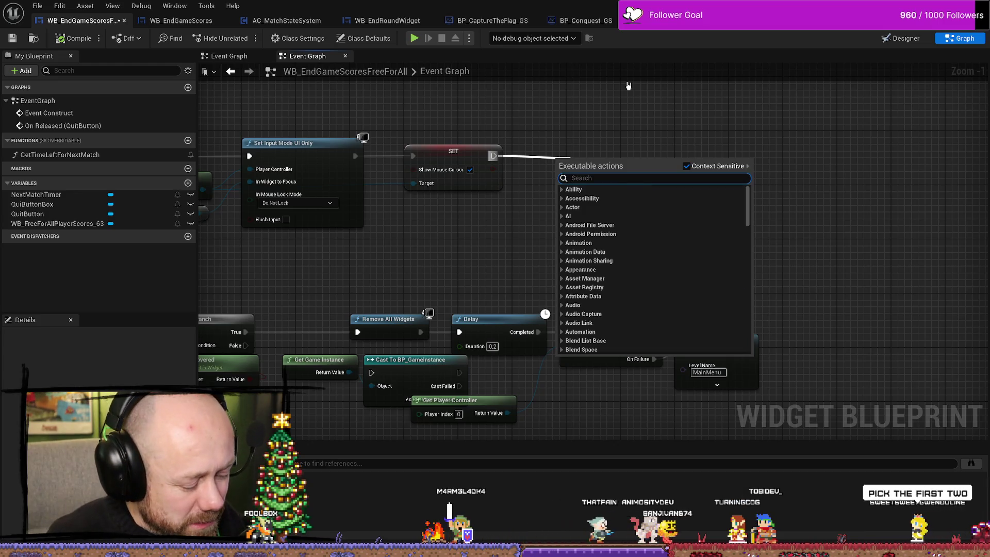
{"action": "type", "text": "ad ar"}
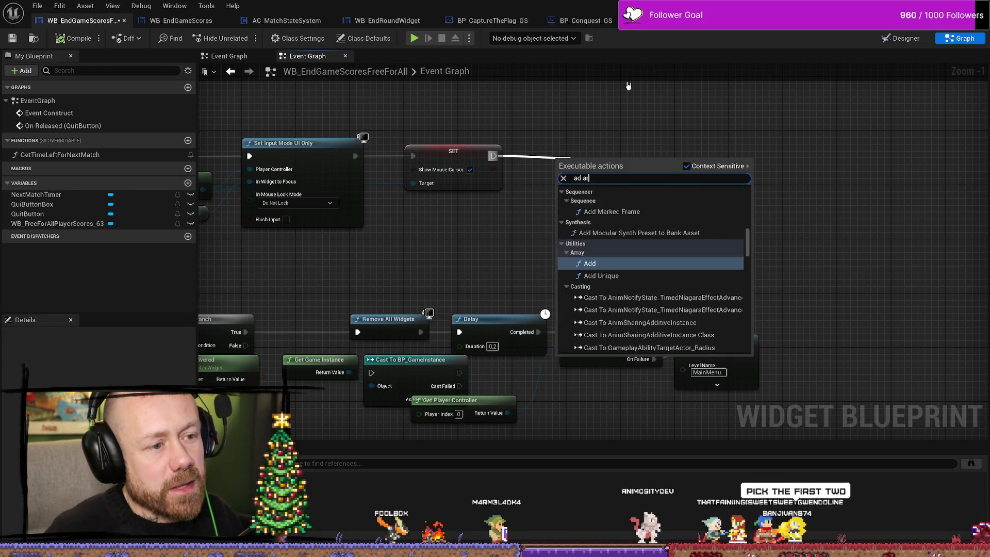
{"action": "key", "text": "BackSpace"}
{"action": "key", "text": "BackSpace"}
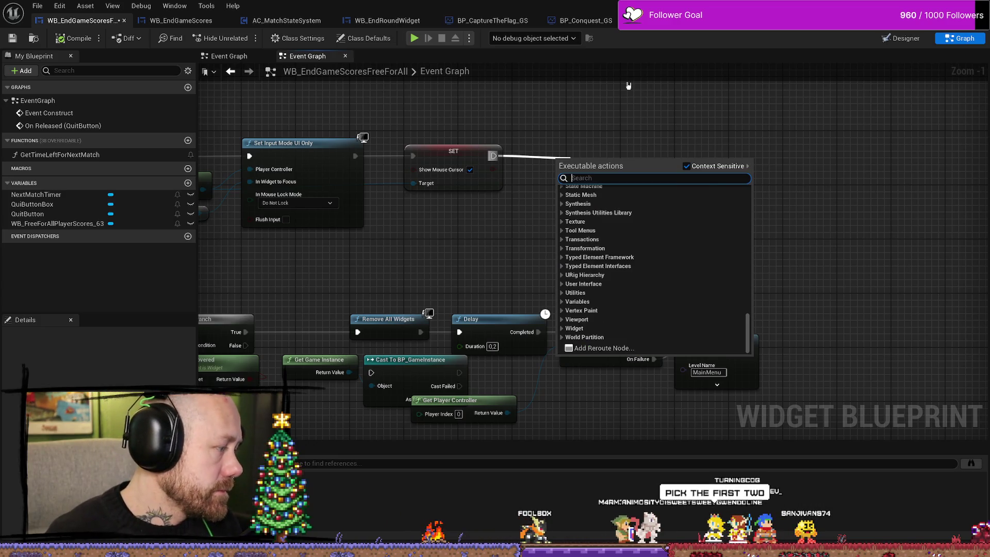
{"action": "key", "text": "Escape"}
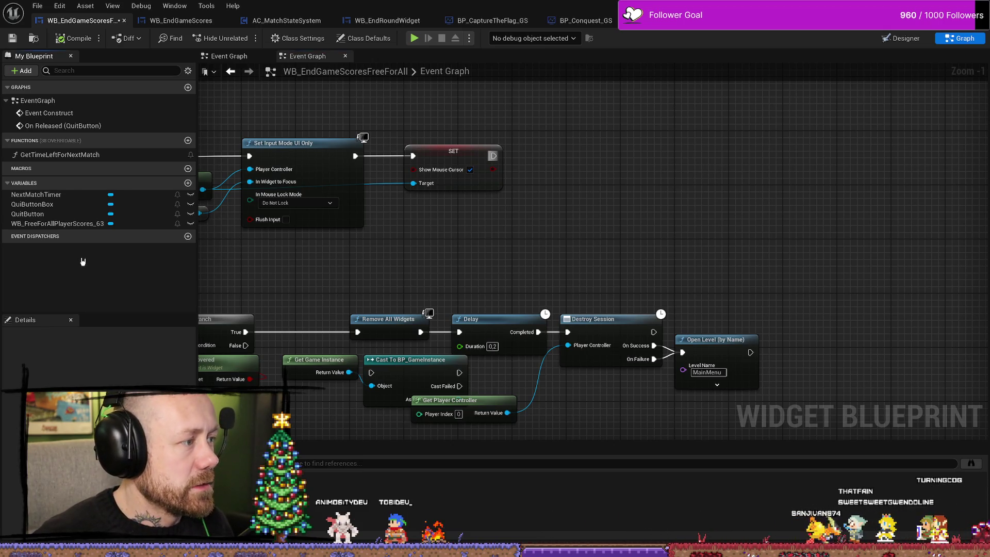
{"action": "left_click", "coordinate": [188, 184]}
{"action": "type", "text": "Mp"}
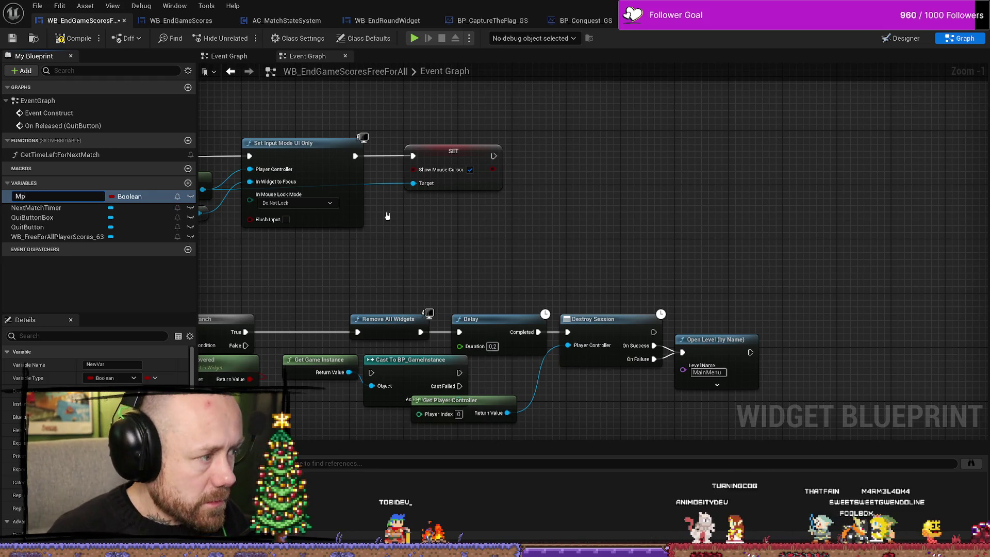
Step: Name the new Boolean variable MapsArray, fixing typos along the way
{"action": "key", "text": "BackSpace"}
{"action": "type", "text": "ap Array"}
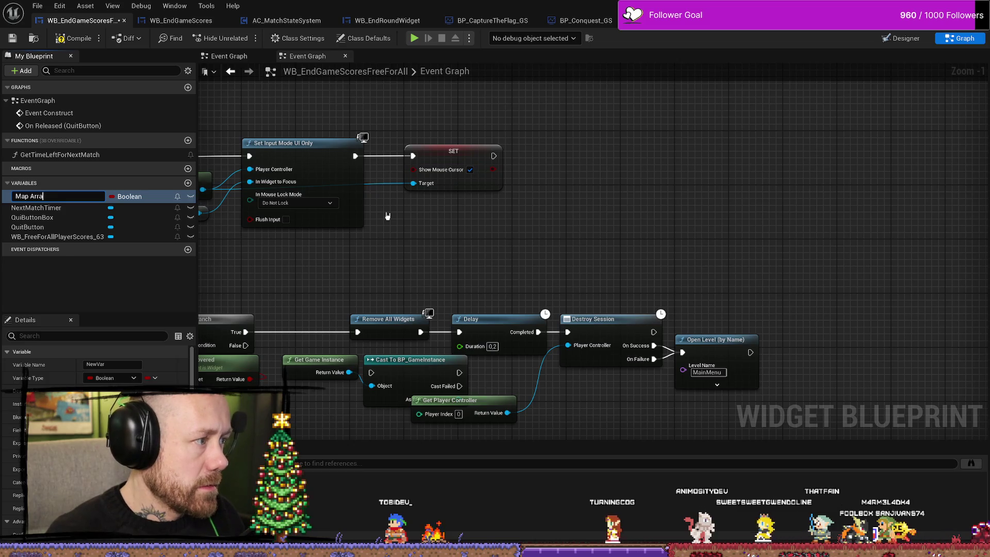
{"action": "left_click", "coordinate": [29, 196]}
{"action": "type", "text": "s"}
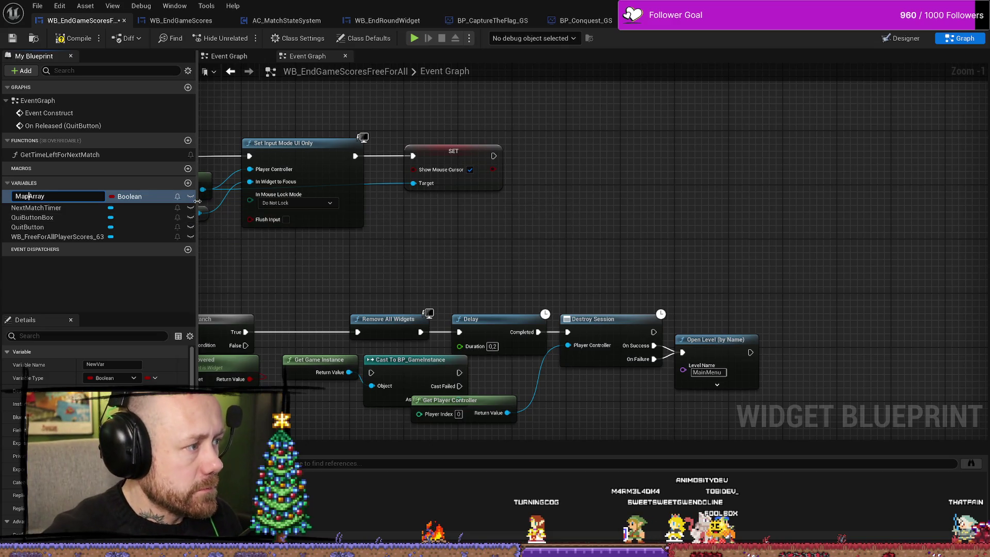
{"action": "key", "text": "ctrl+a"}
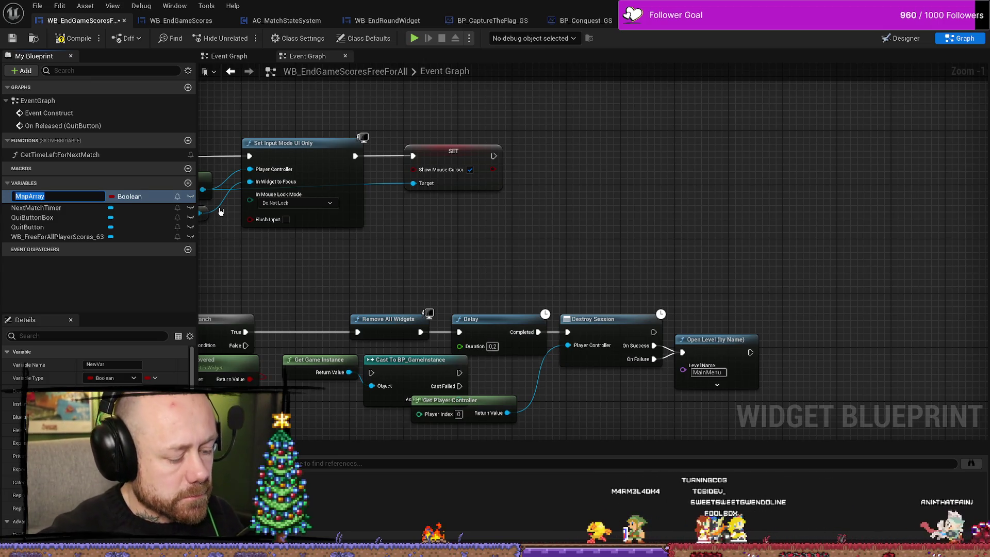
{"action": "key", "text": "BackSpace"}
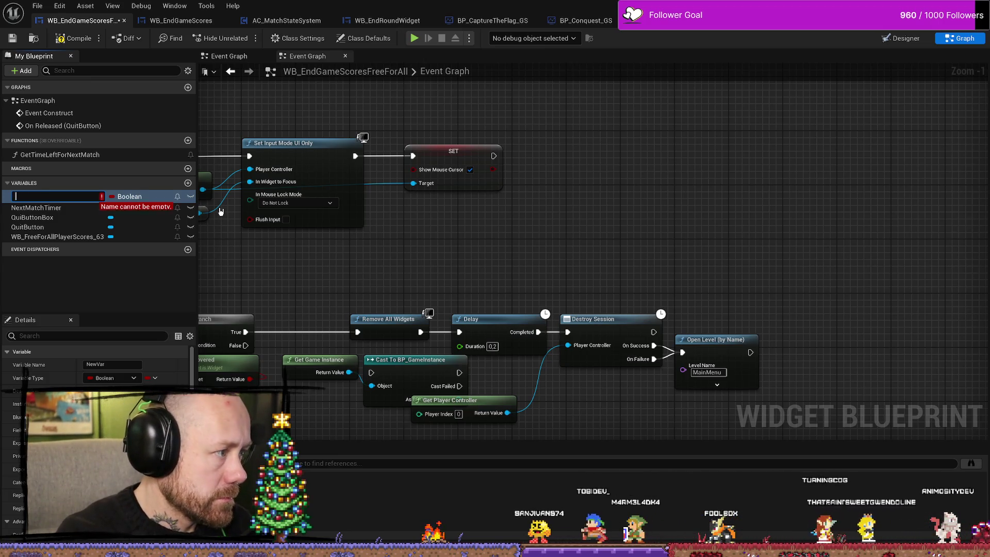
{"action": "type", "text": "Mpas"}
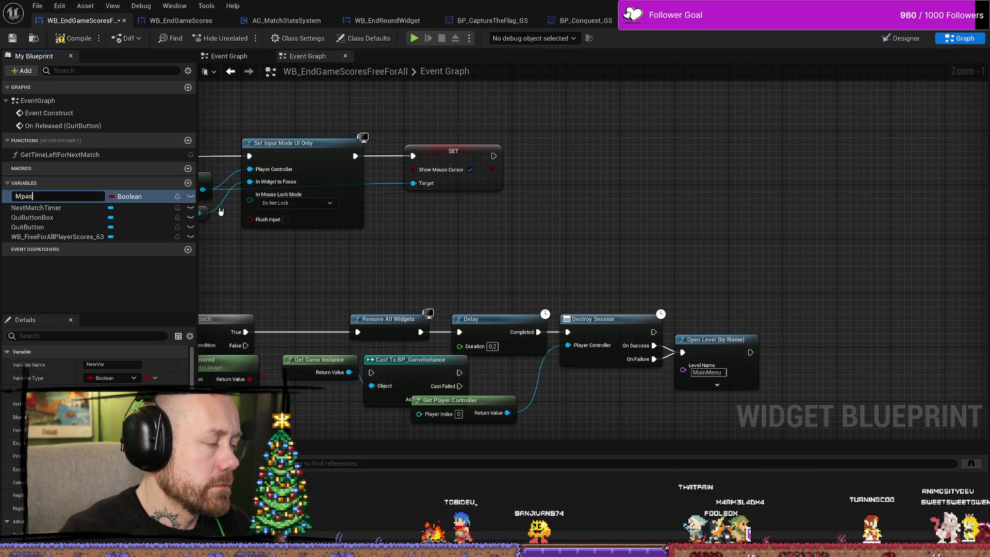
{"action": "key", "text": "BackSpace"}
{"action": "key", "text": "BackSpace"}
{"action": "type", "text": "apsArray"}
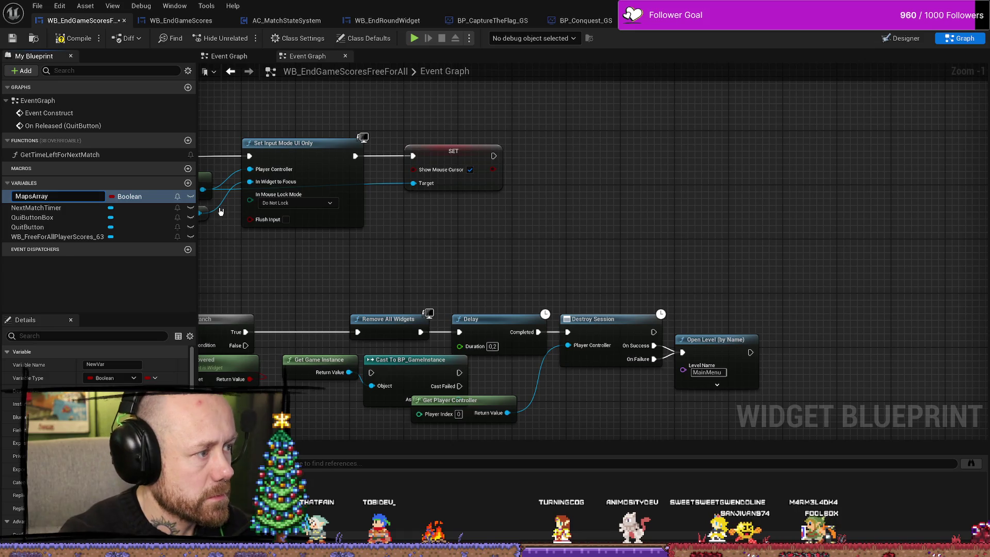
{"action": "right_click", "coordinate": [220, 212]}
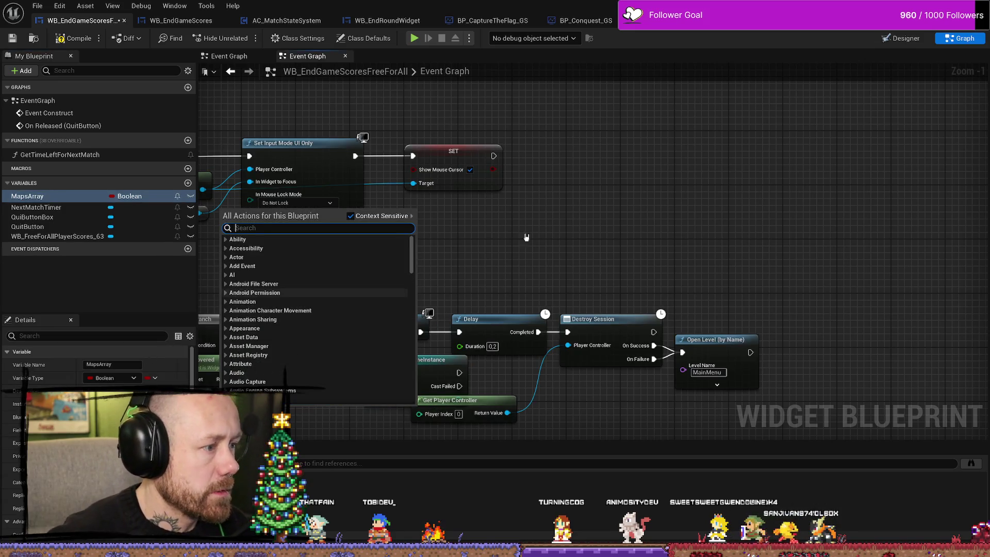
Step: Change MapsArray from Boolean to an array of Data Table object references
{"action": "left_click", "coordinate": [653, 212]}
{"action": "left_click", "coordinate": [146, 197]}
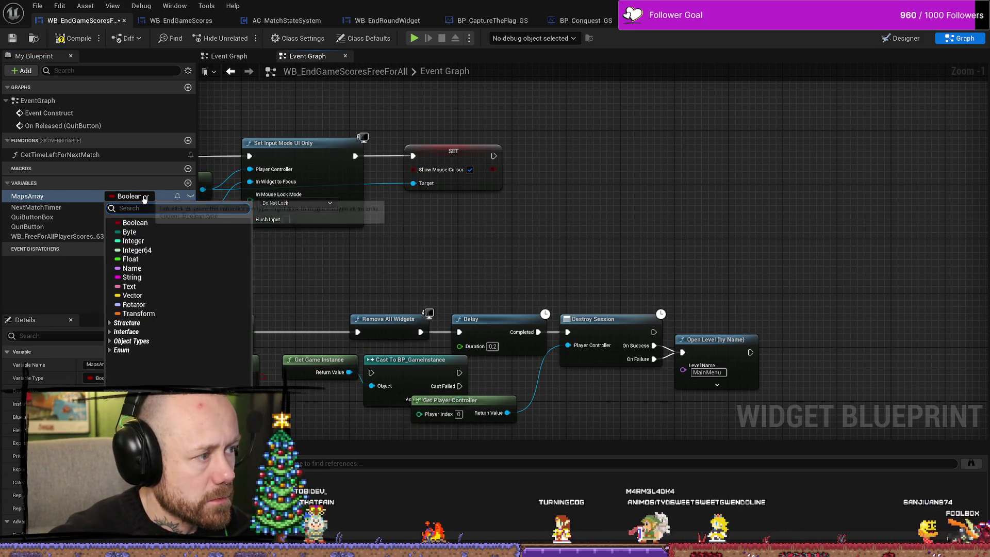
{"action": "left_click", "coordinate": [146, 197]}
{"action": "left_click", "coordinate": [145, 195]}
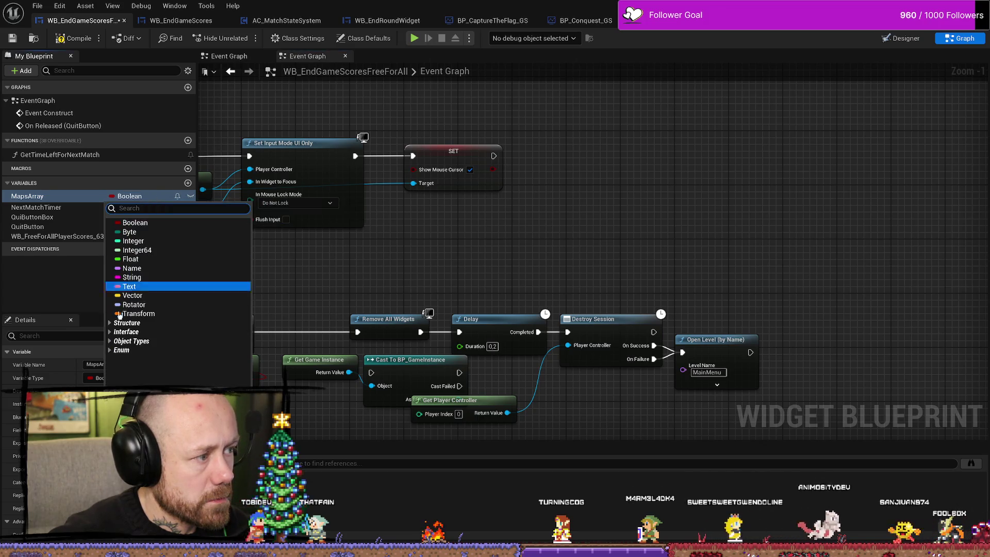
{"action": "right_click", "coordinate": [139, 194]}
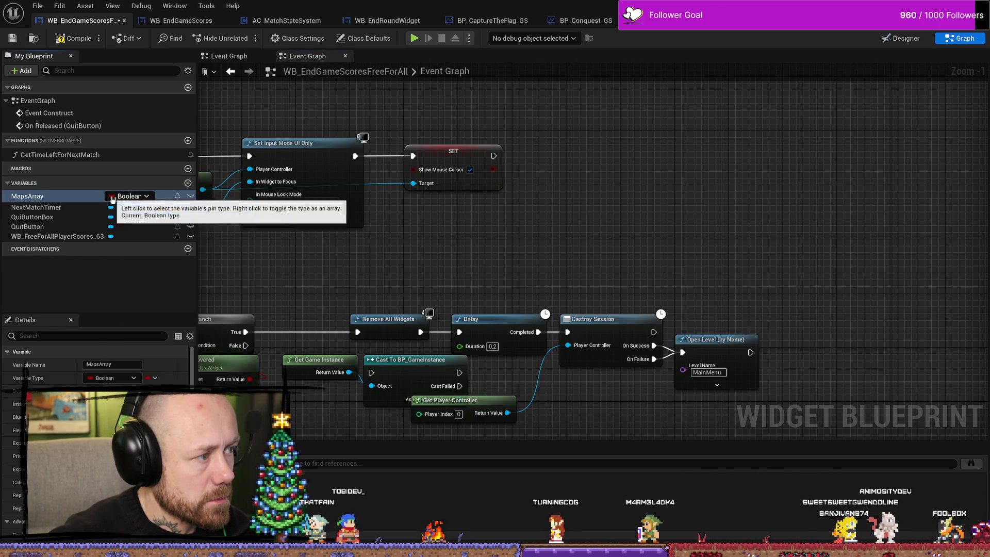
{"action": "right_click", "coordinate": [144, 196]}
{"action": "left_click", "coordinate": [145, 197]}
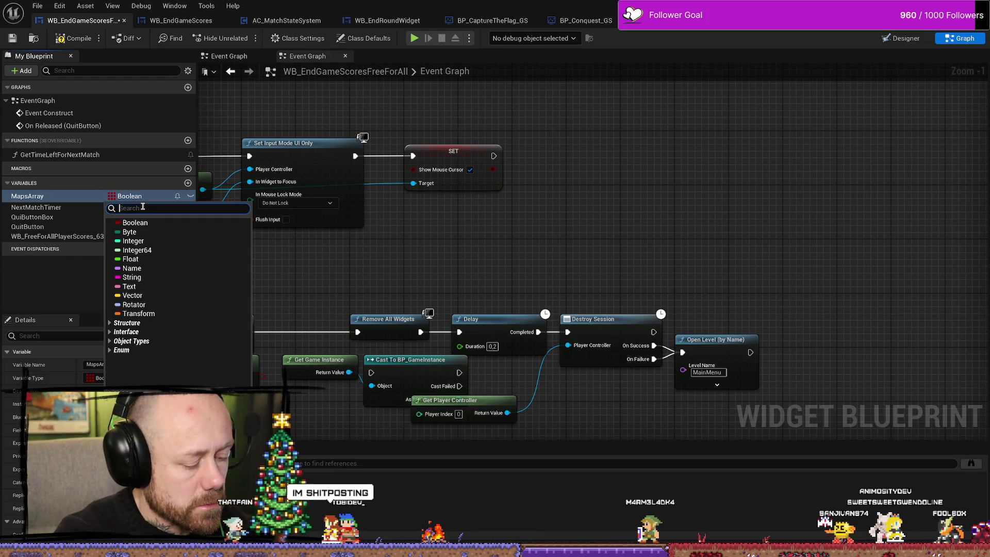
{"action": "type", "text": "dt_ma"}
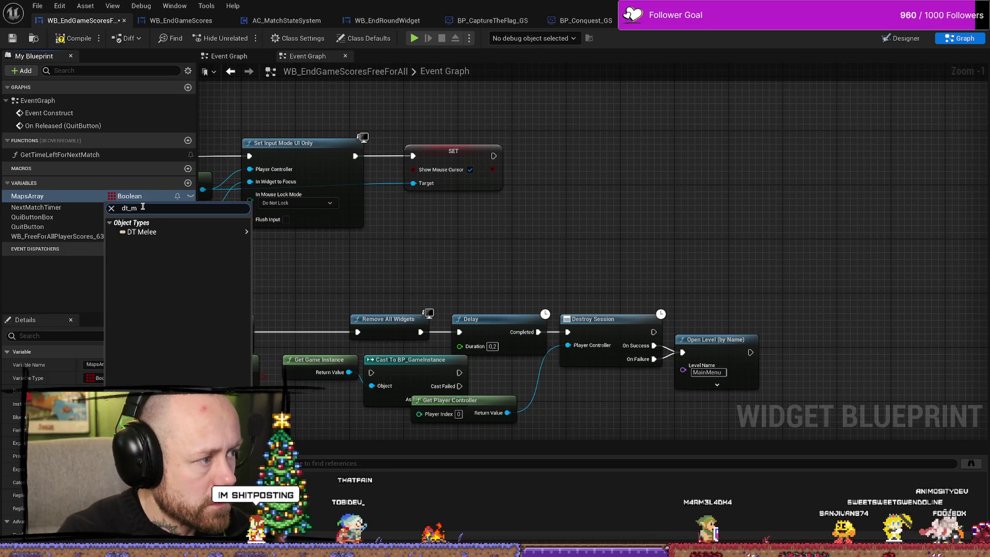
{"action": "key", "text": "BackSpace"}
{"action": "key", "text": "BackSpace"}
{"action": "key", "text": "BackSpace"}
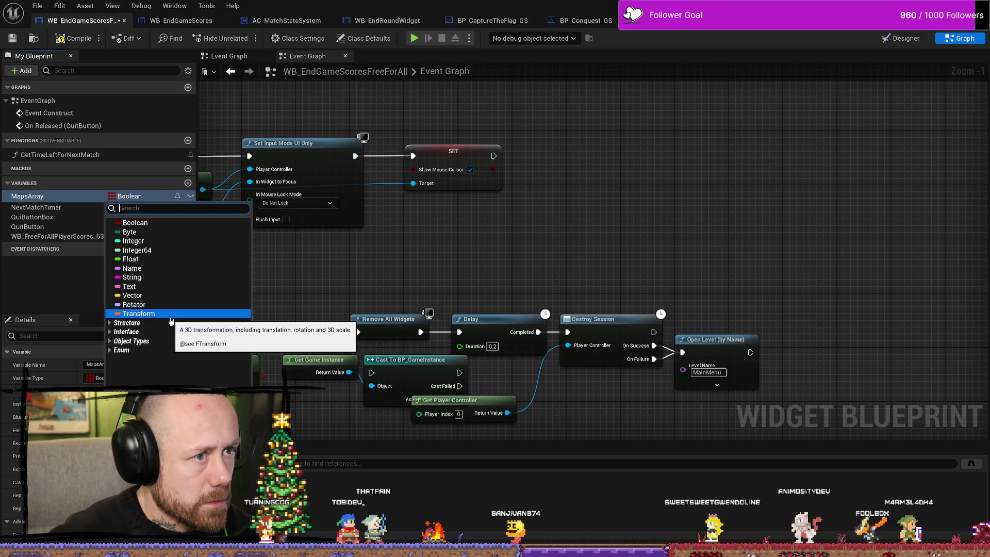
{"action": "type", "text": "data"}
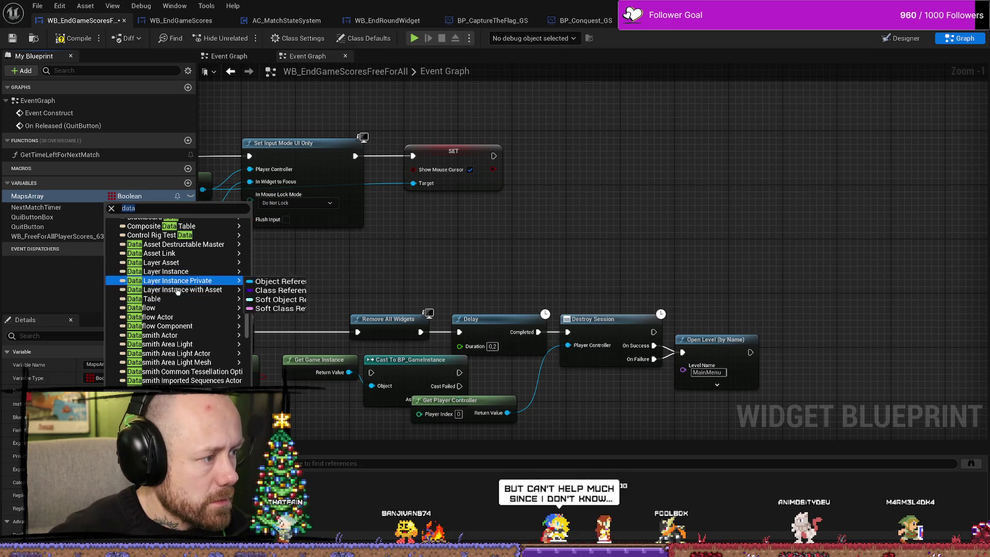
{"action": "mouse_move", "coordinate": [154, 299]}
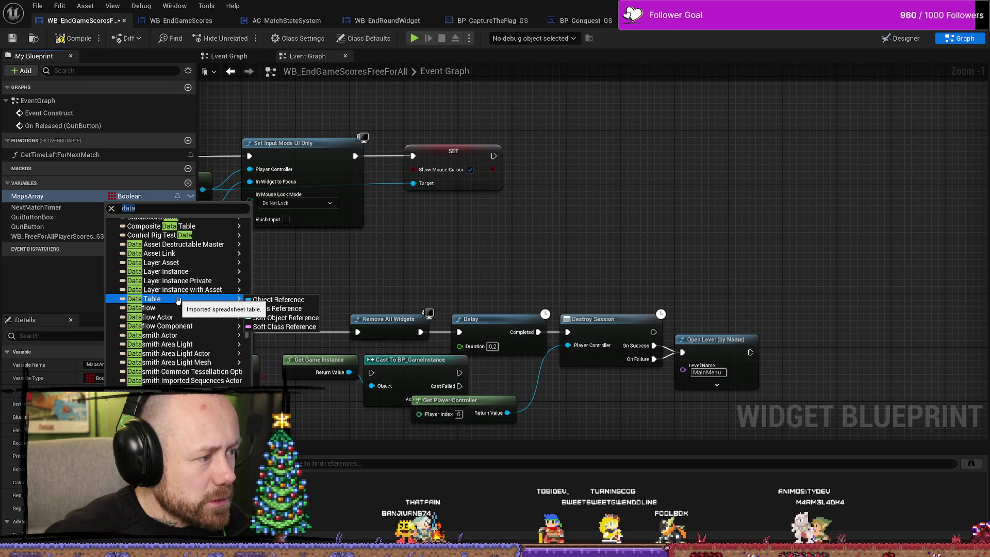
{"action": "left_click", "coordinate": [281, 299]}
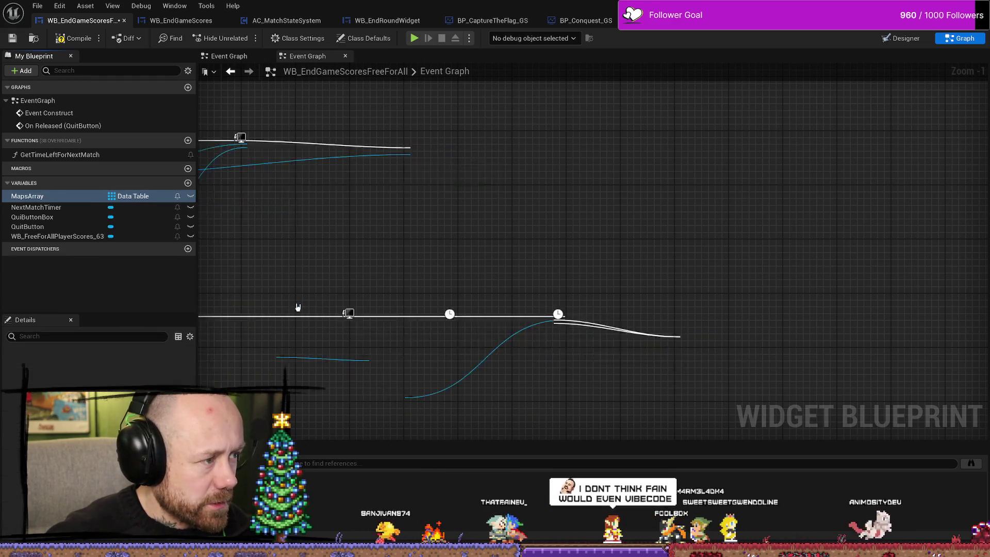
Step: Keep the MapsArray name and compile the widget blueprint
{"action": "double_click", "coordinate": [52, 196]}
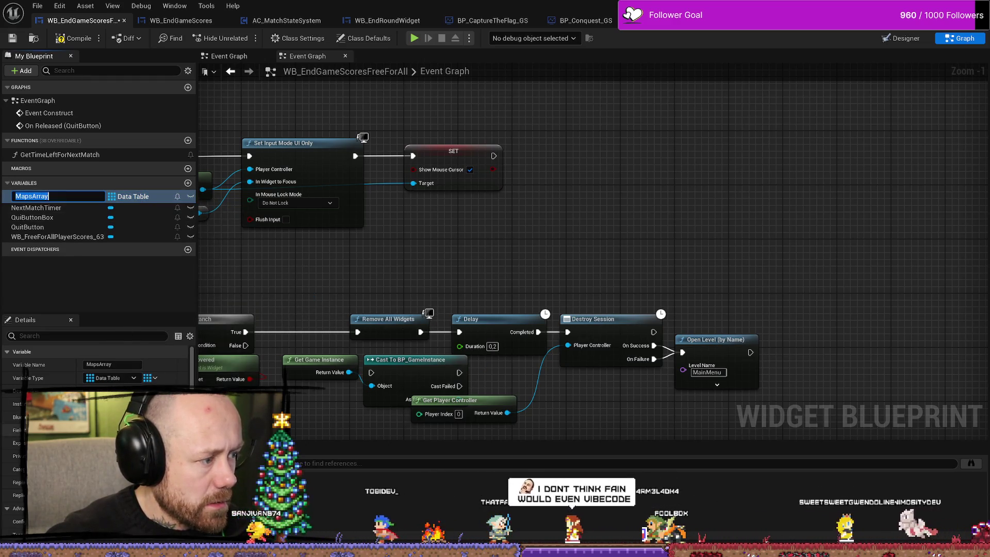
{"action": "key", "text": "Return"}
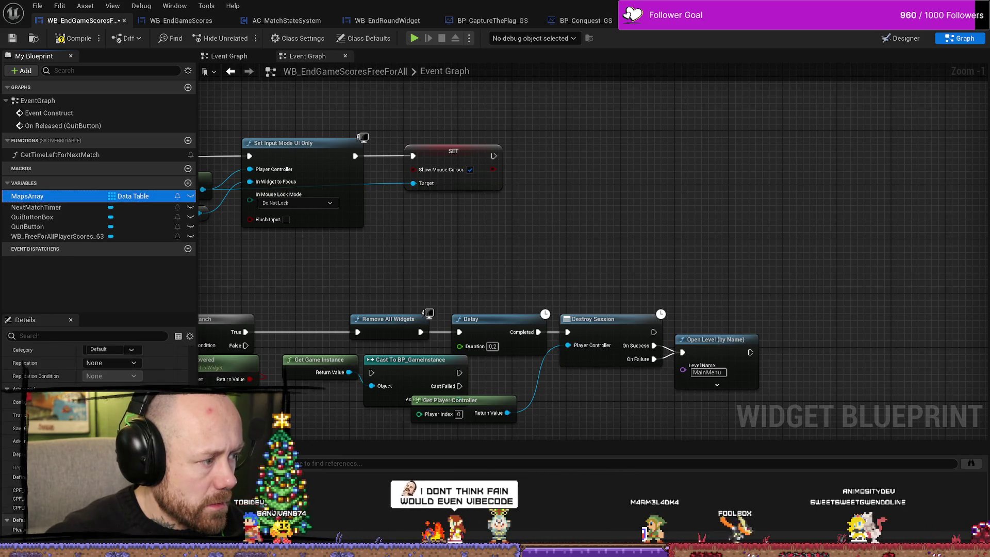
{"action": "scroll", "coordinate": [192, 384], "scroll_direction": "up", "scroll_amount": 5}
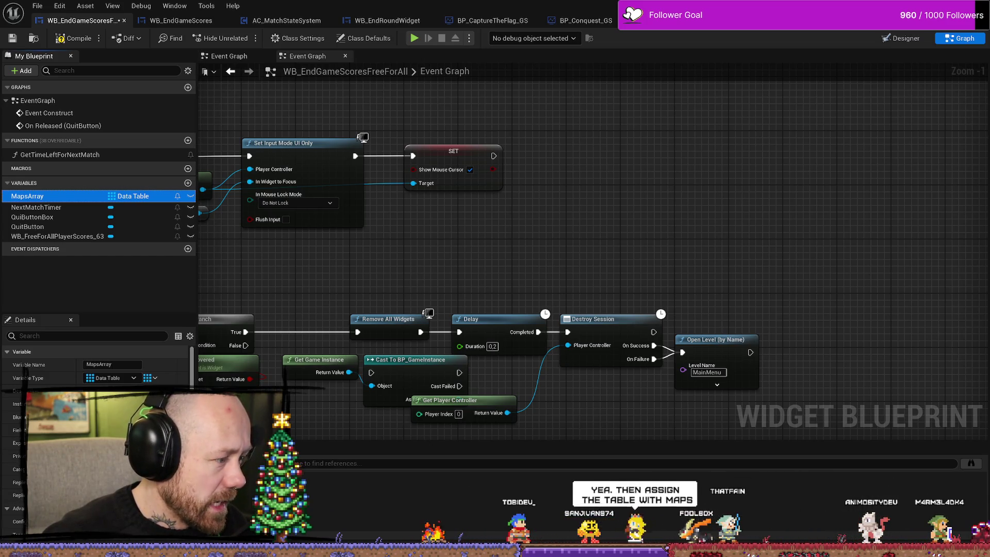
{"action": "scroll", "coordinate": [98, 361], "scroll_direction": "down", "scroll_amount": 4}
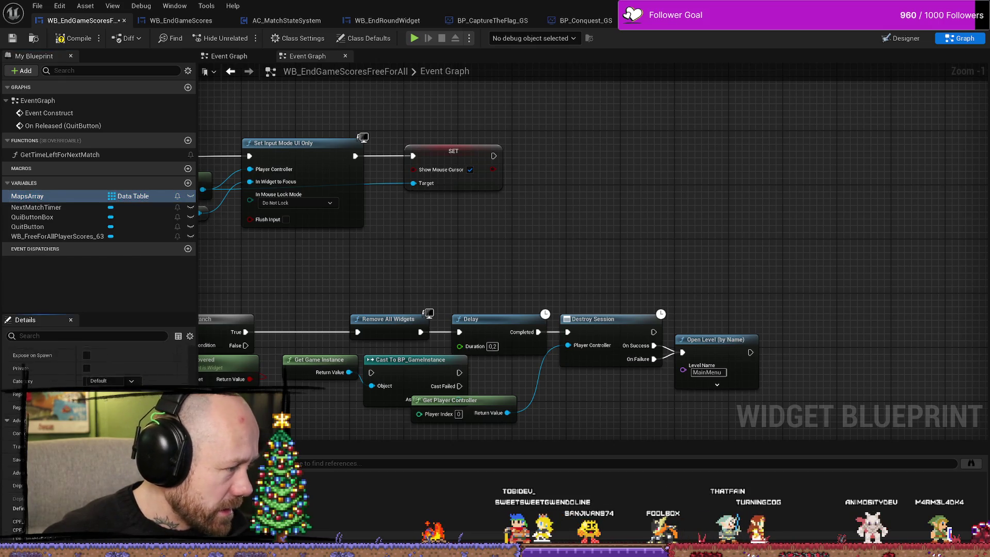
{"action": "scroll", "coordinate": [98, 360], "scroll_direction": "down", "scroll_amount": 2}
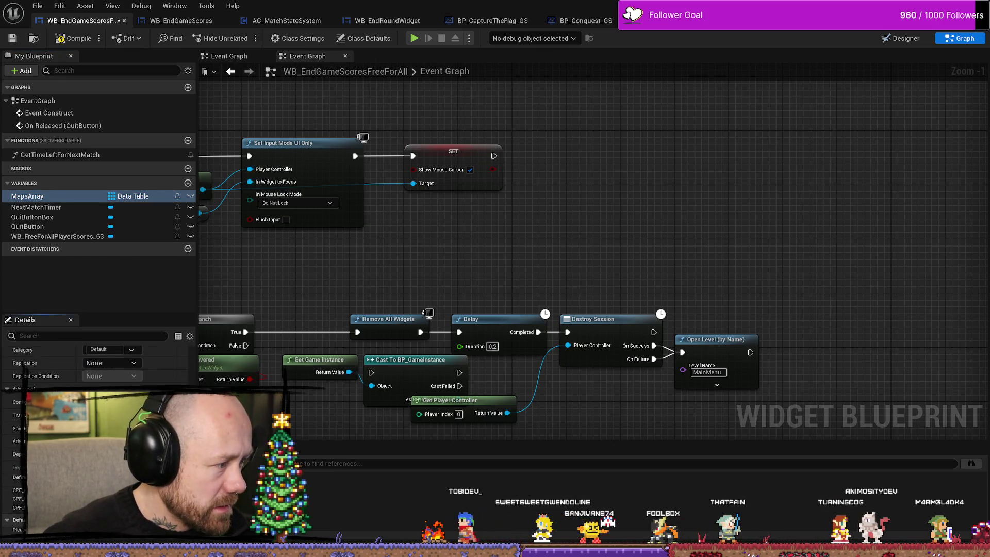
{"action": "scroll", "coordinate": [97, 361], "scroll_direction": "up", "scroll_amount": 6}
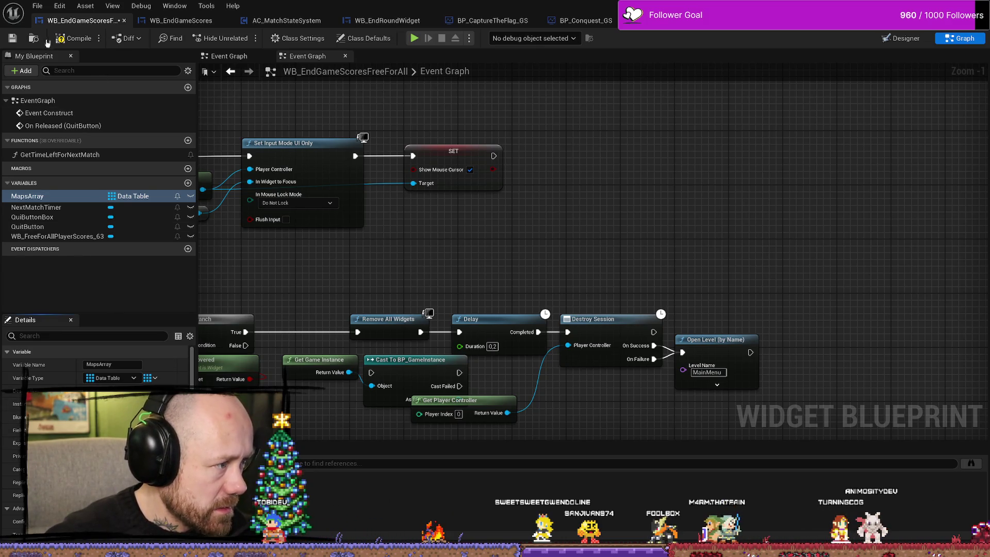
{"action": "left_click", "coordinate": [77, 38]}
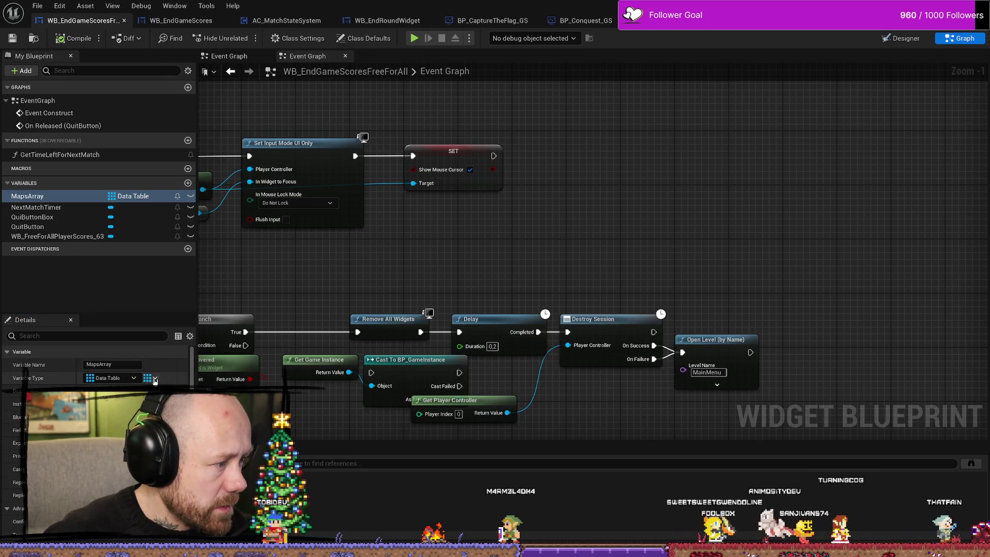
Step: Check MapsArray's Variable Type and empty Default Value in Details, then save the blueprint
{"action": "left_click", "coordinate": [135, 379]}
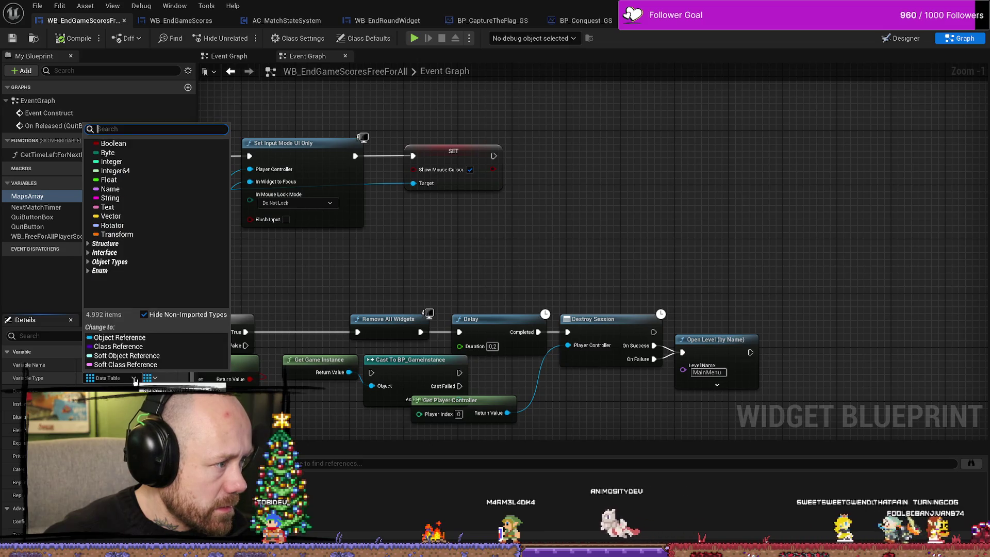
{"action": "left_click", "coordinate": [135, 381]}
{"action": "scroll", "coordinate": [135, 381], "scroll_direction": "down", "scroll_amount": 1}
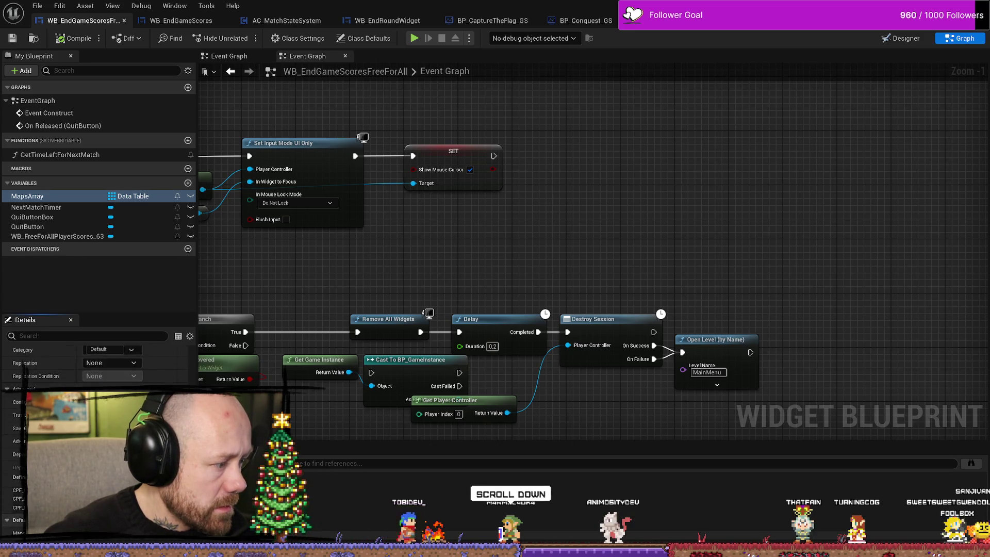
{"action": "scroll", "coordinate": [98, 366], "scroll_direction": "down", "scroll_amount": 1}
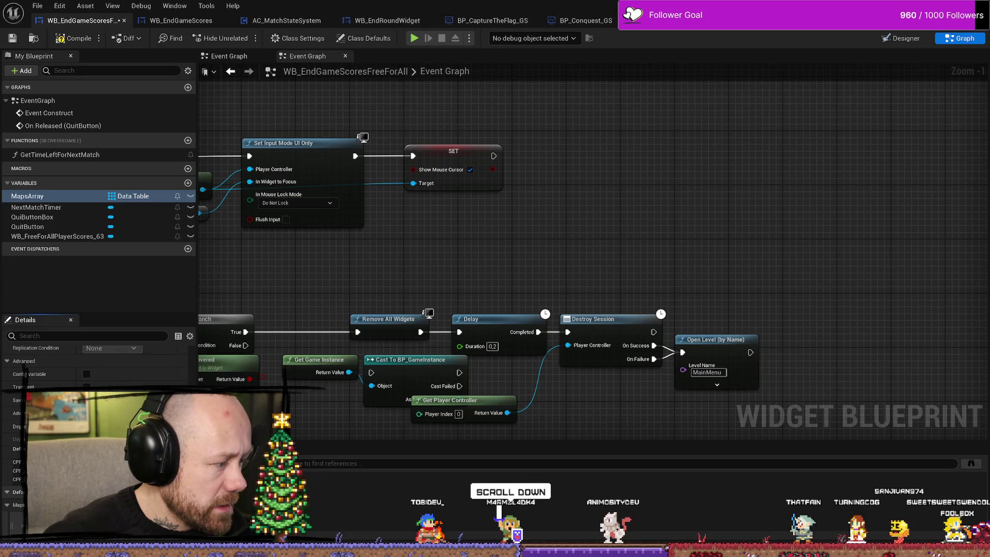
{"action": "left_click", "coordinate": [144, 505]}
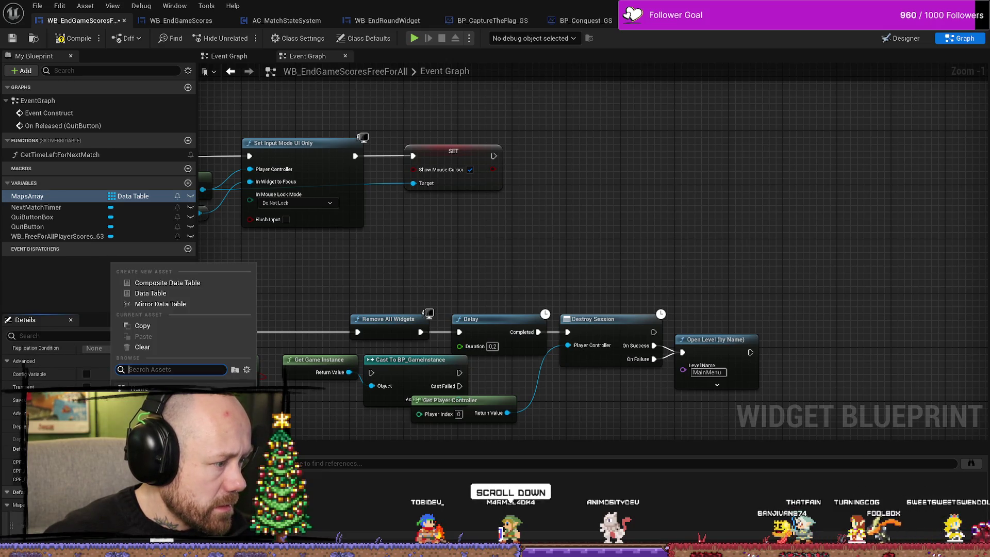
{"action": "key", "text": "Escape"}
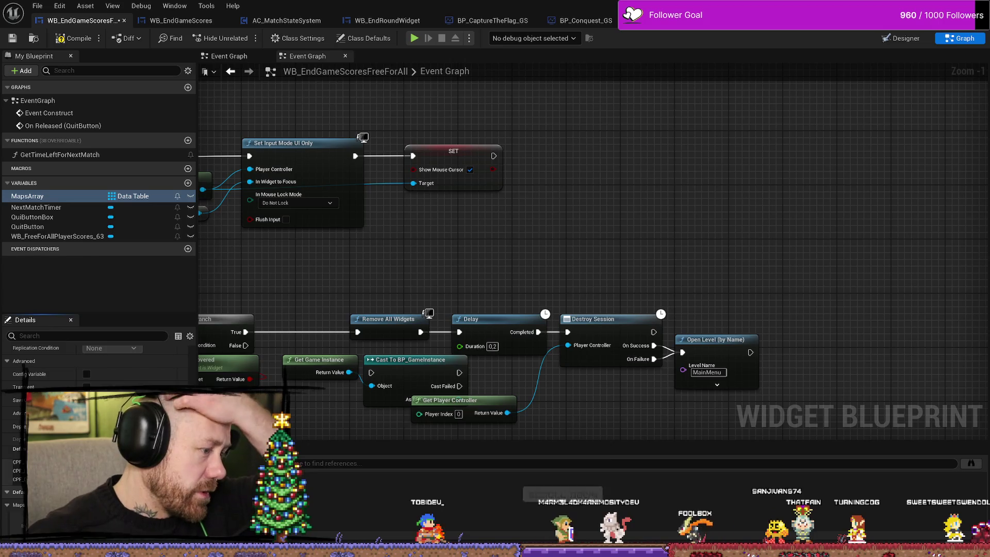
{"action": "left_click", "coordinate": [4, 36]}
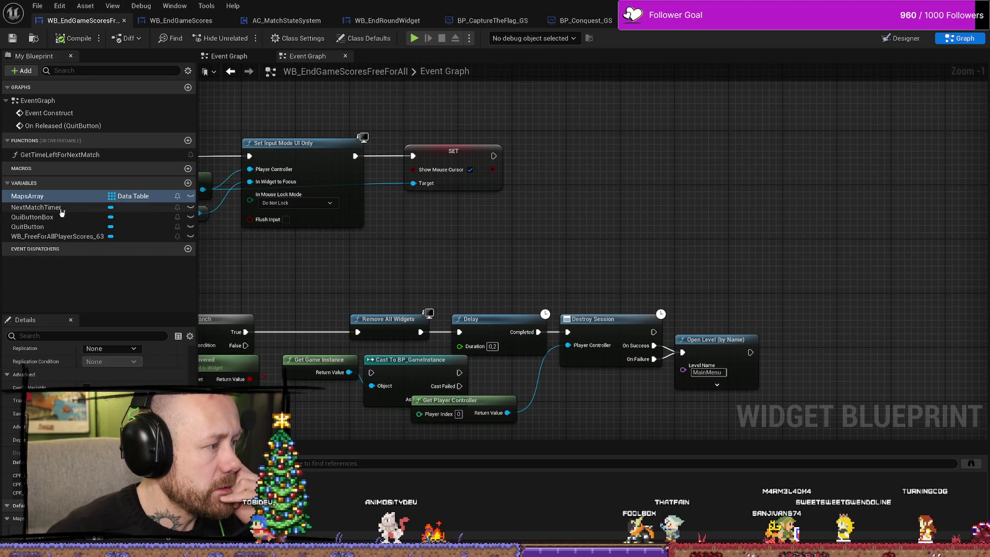
Step: Place a Maps Array getter node just below the SET Show Mouse Cursor node
{"action": "mouse_move", "coordinate": [34, 198]}
{"action": "left_mouse_down"}
{"action": "mouse_move", "coordinate": [665, 203]}
{"action": "mouse_move", "coordinate": [664, 195]}
{"action": "left_mouse_up"}
{"action": "left_click", "coordinate": [670, 200]}
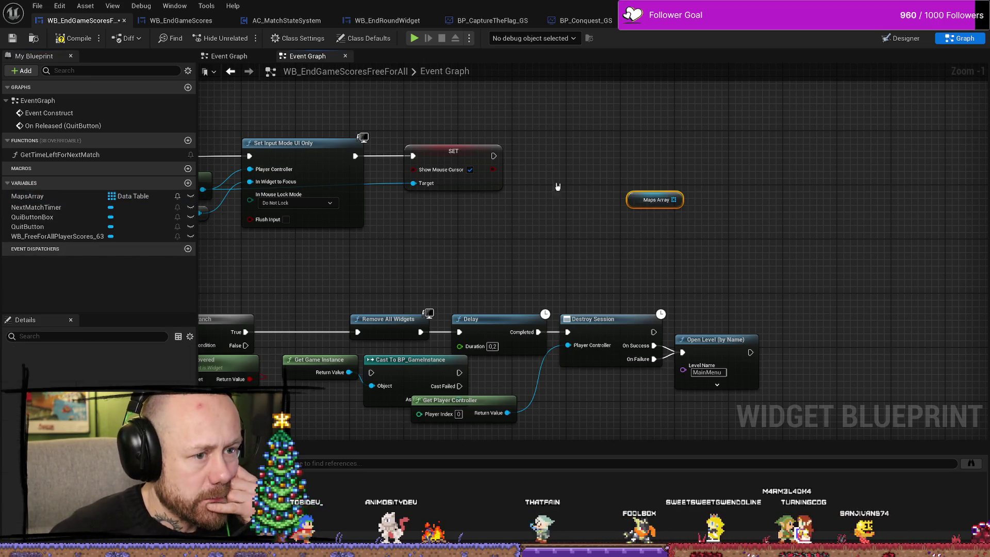
{"action": "left_click_drag", "start_coordinate": [560, 227], "coordinate": [423, 247]}
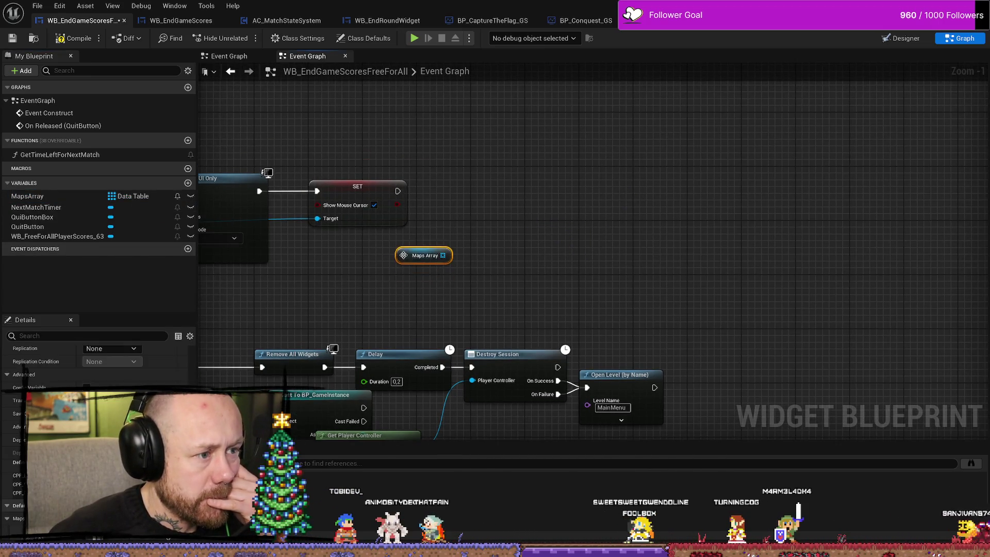
{"action": "scroll", "coordinate": [546, 191], "scroll_direction": "up", "scroll_amount": 1}
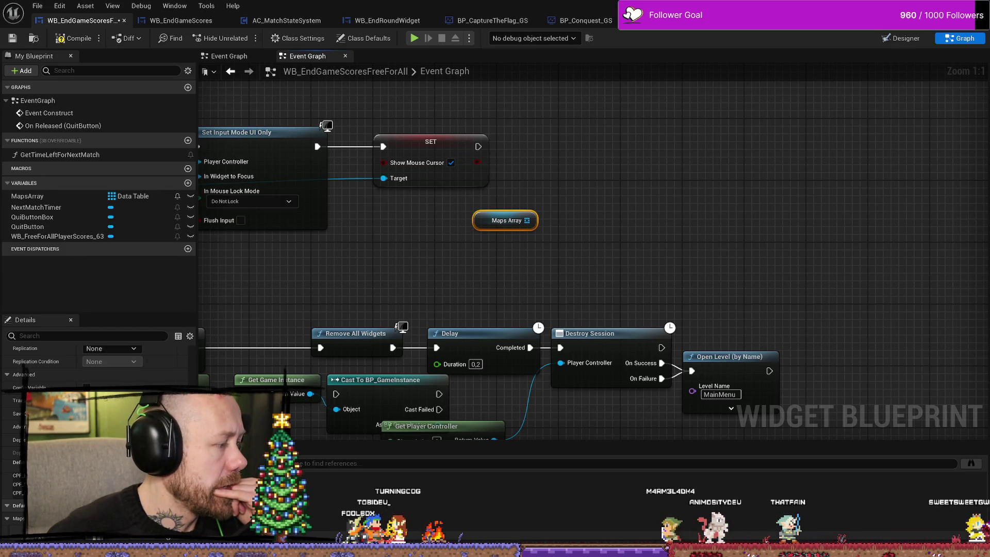
{"action": "left_click_drag", "start_coordinate": [505, 220], "coordinate": [482, 235]}
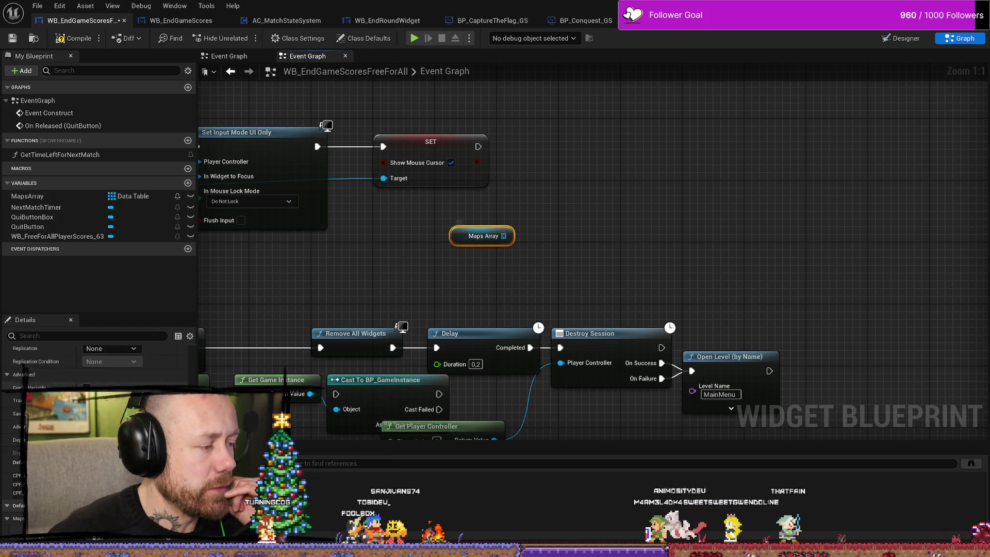
Step: Switch MapsArray from an array to a single Data Table value
{"action": "scroll", "coordinate": [107, 381], "scroll_direction": "up", "scroll_amount": 5}
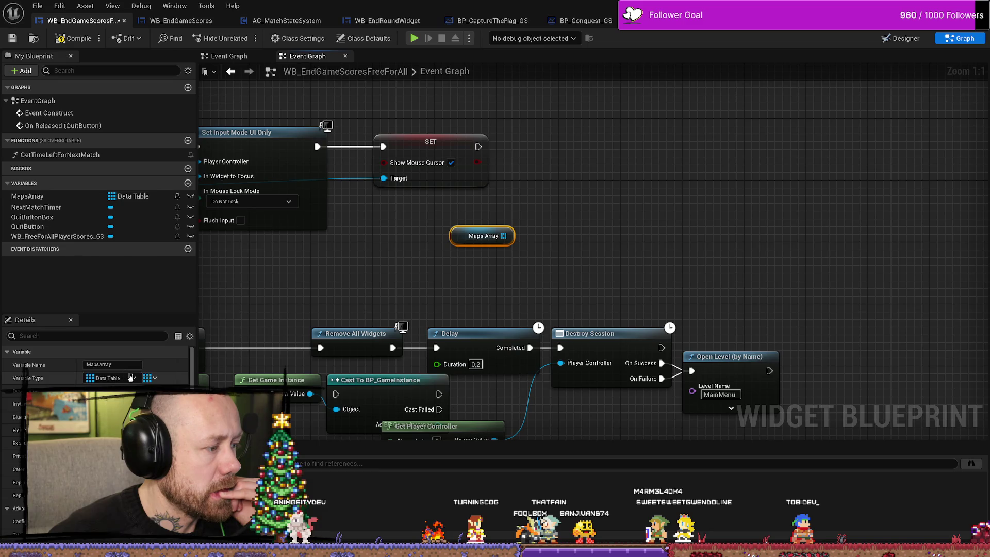
{"action": "left_click", "coordinate": [135, 380]}
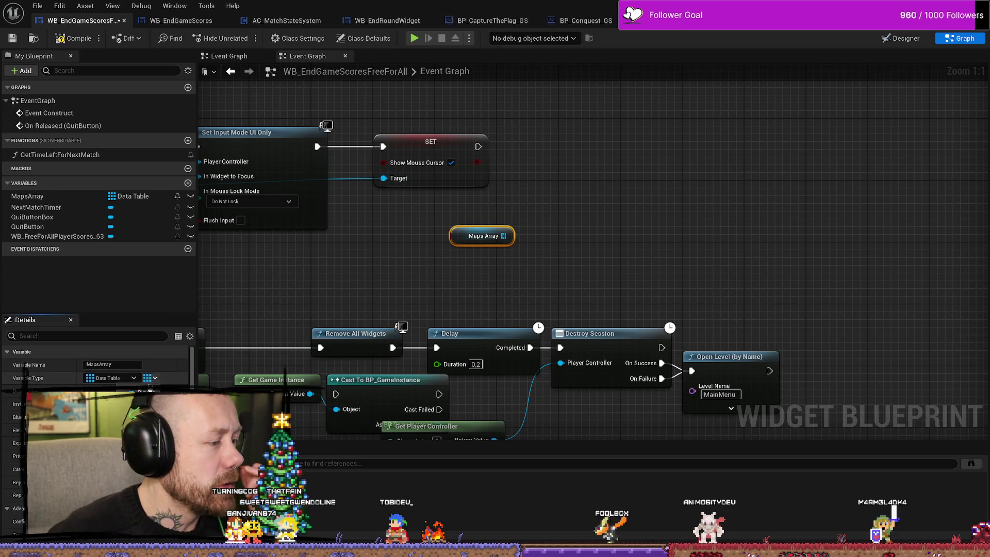
{"action": "left_click", "coordinate": [150, 392]}
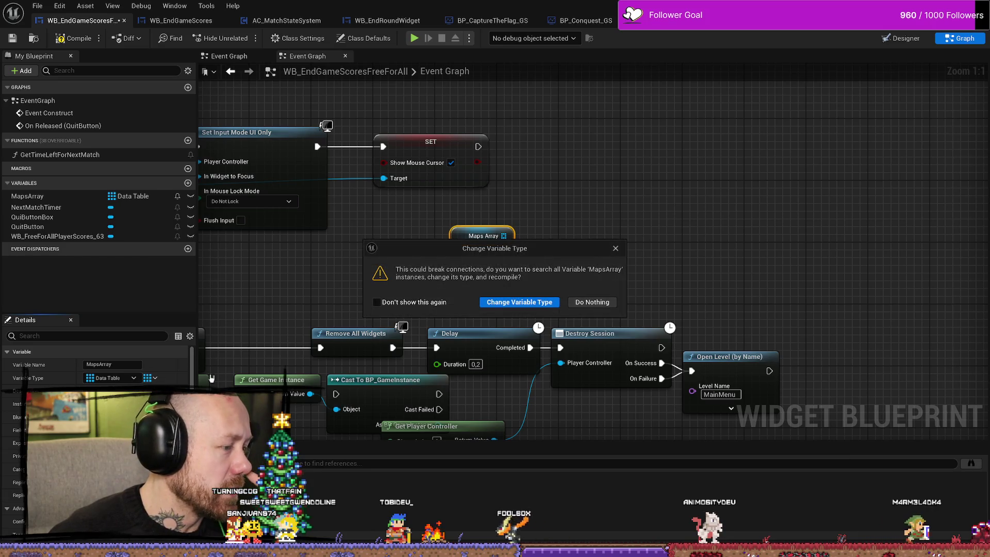
Step: Confirm MapsArray as a single Data Table variable and close the Find in Blueprints results
{"action": "left_click", "coordinate": [528, 304]}
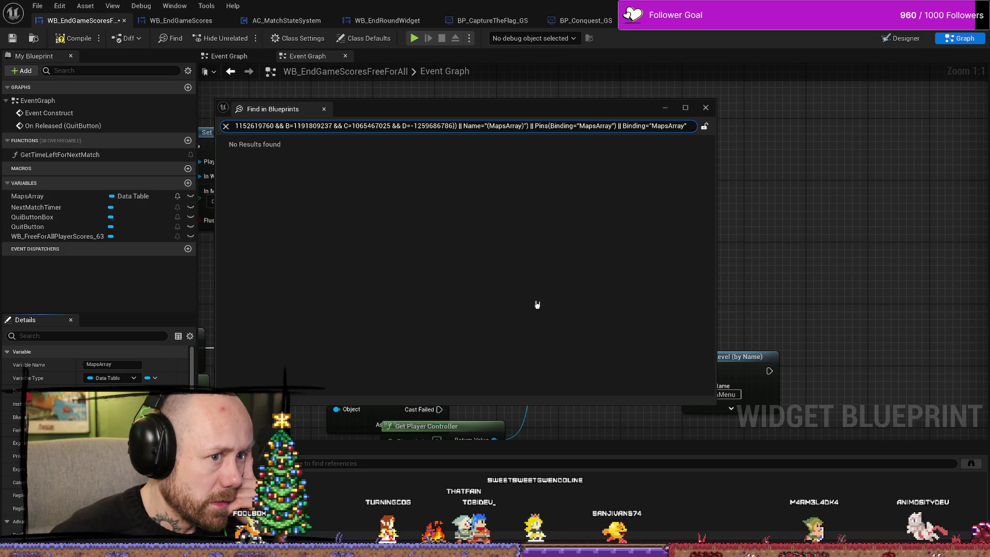
{"action": "left_click", "coordinate": [706, 107]}
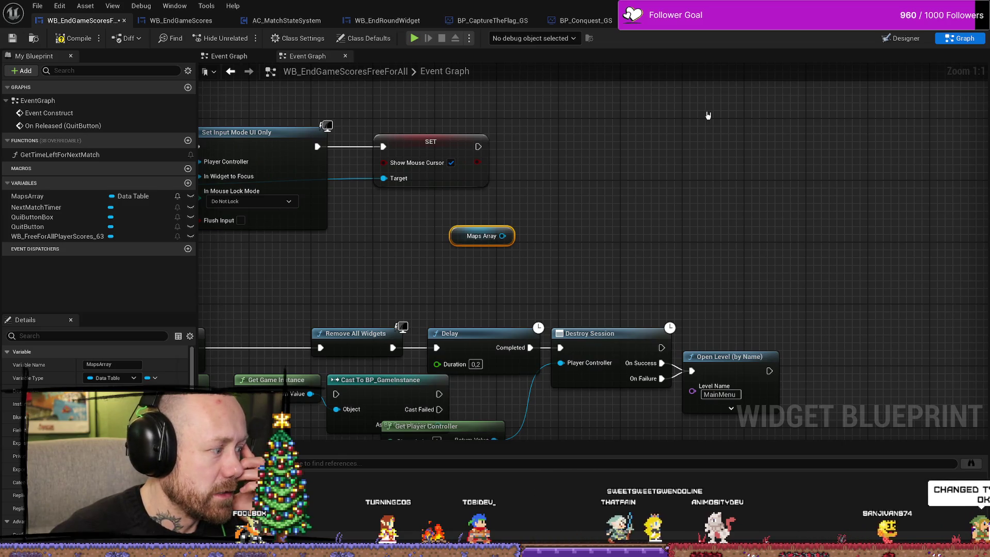
{"action": "left_click", "coordinate": [708, 114]}
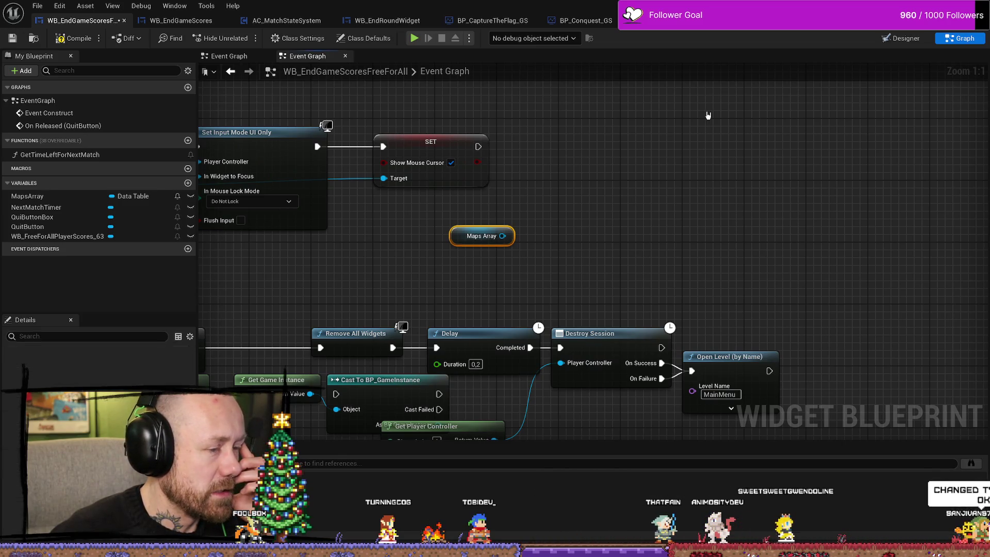
{"action": "left_click", "coordinate": [67, 196]}
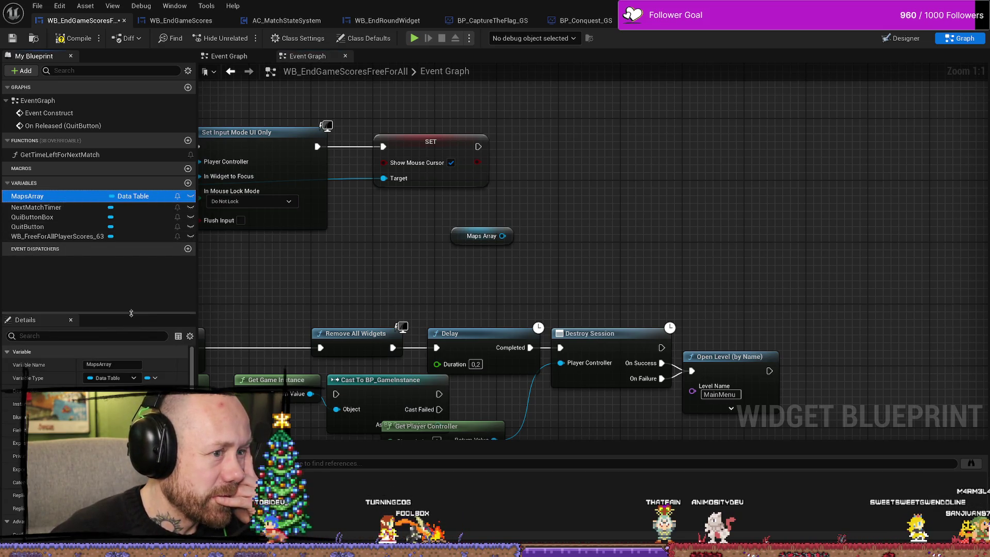
Step: Save all modified assets with File > Save All
{"action": "left_click", "coordinate": [38, 5]}
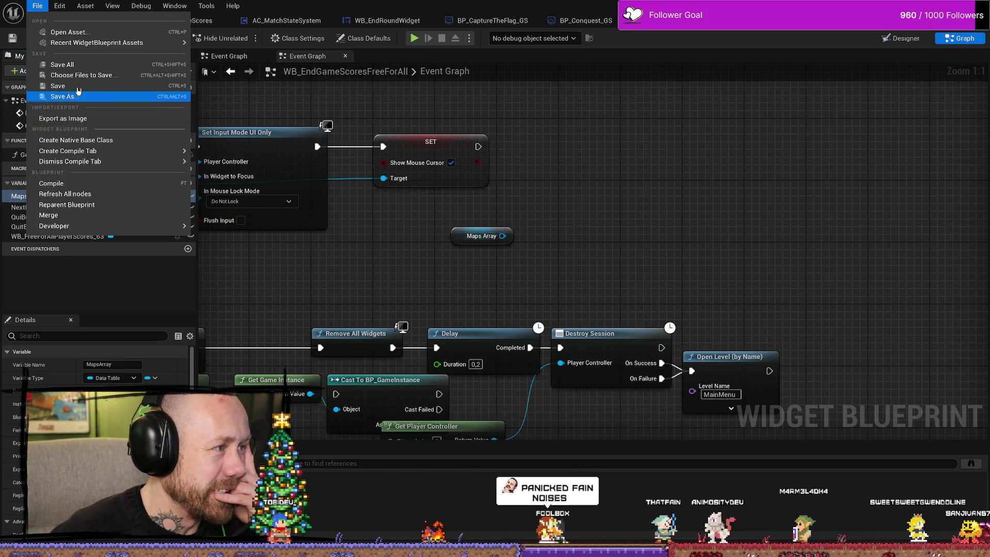
{"action": "left_click", "coordinate": [85, 68]}
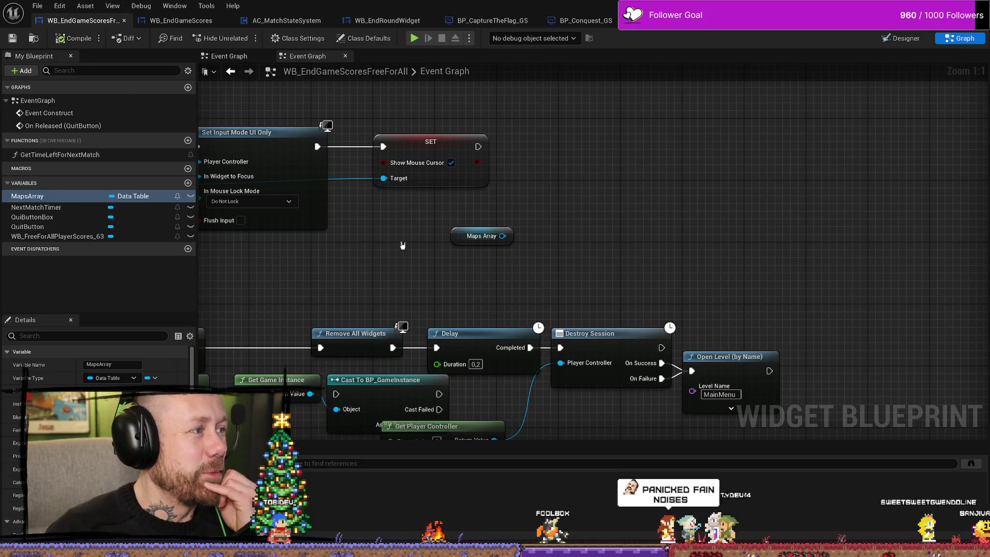
{"action": "right_click", "coordinate": [573, 203]}
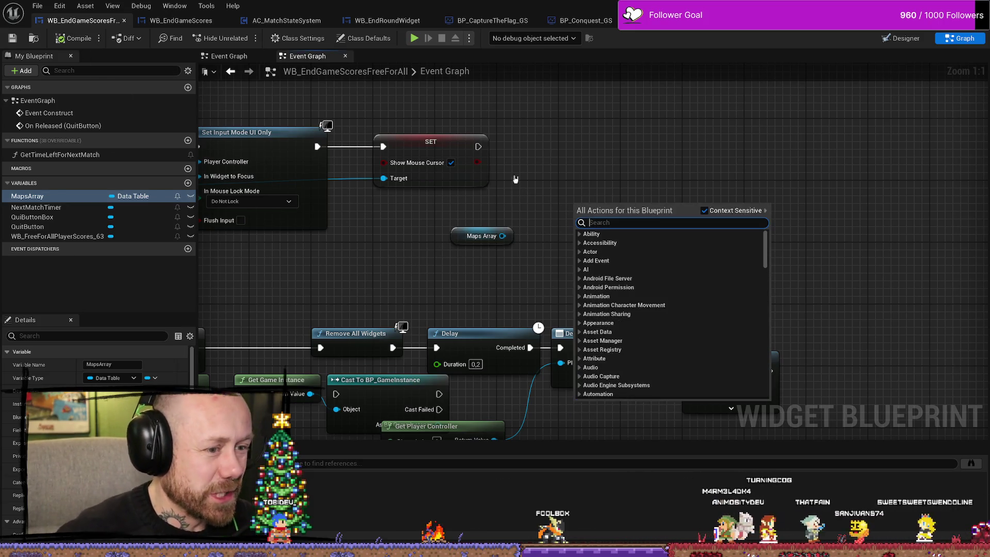
{"action": "left_click", "coordinate": [498, 220]}
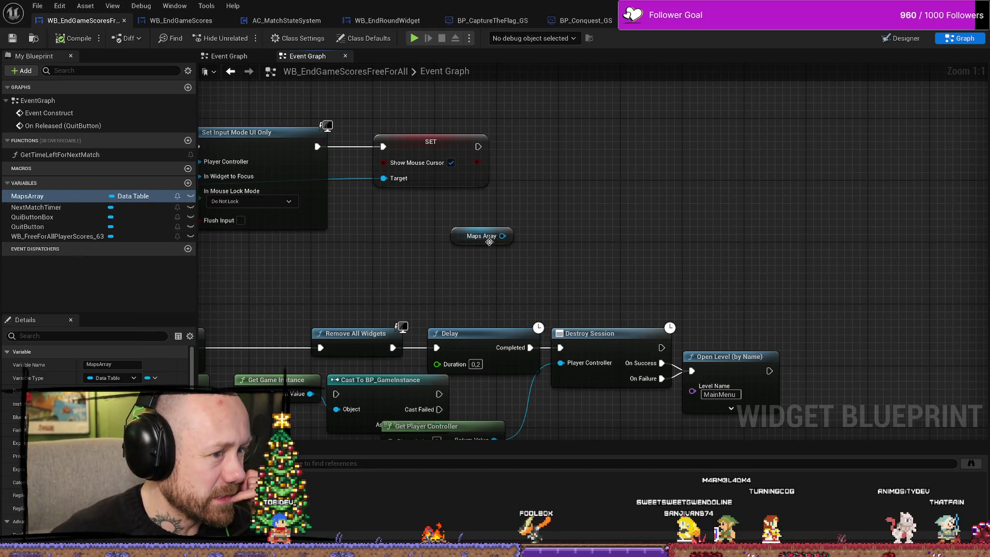
Step: Try pulling a connection from the Maps Array output, then cancel it
{"action": "left_click_drag", "start_coordinate": [502, 236], "coordinate": [543, 208]}
{"action": "left_click", "coordinate": [524, 193]}
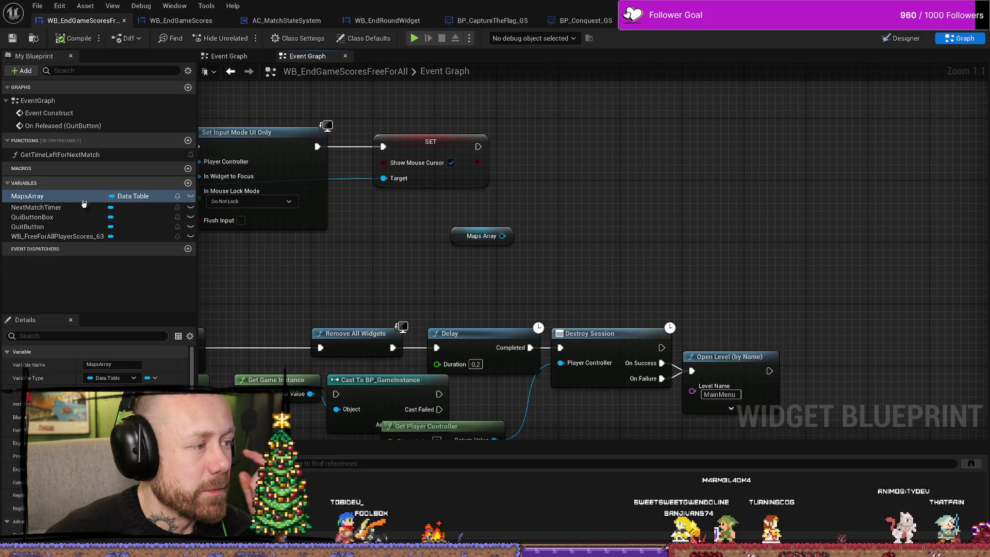
{"action": "scroll", "coordinate": [98, 412], "scroll_direction": "down", "scroll_amount": 5}
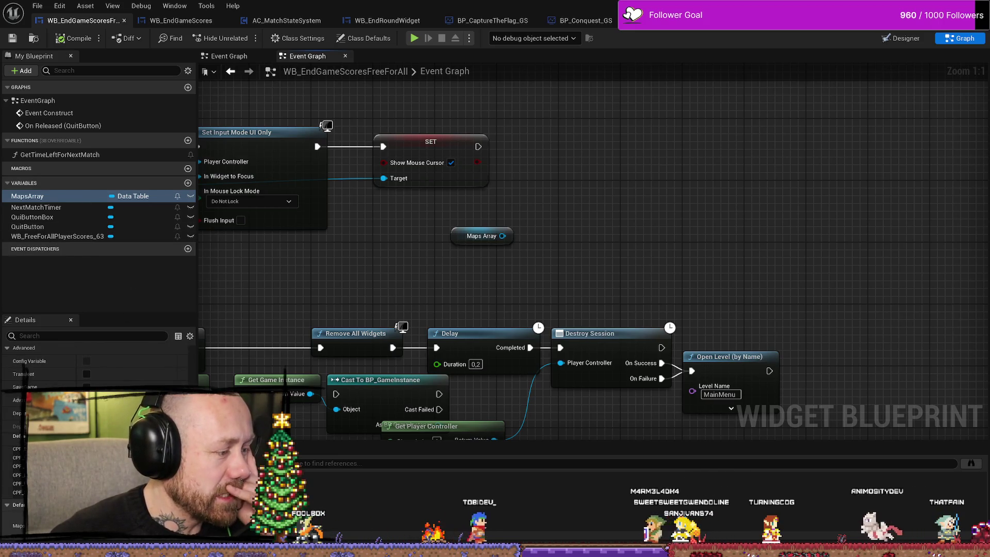
Step: Add a Make Array node fed by the Maps Array getter
{"action": "right_click", "coordinate": [110, 262]}
{"action": "key", "text": "Escape"}
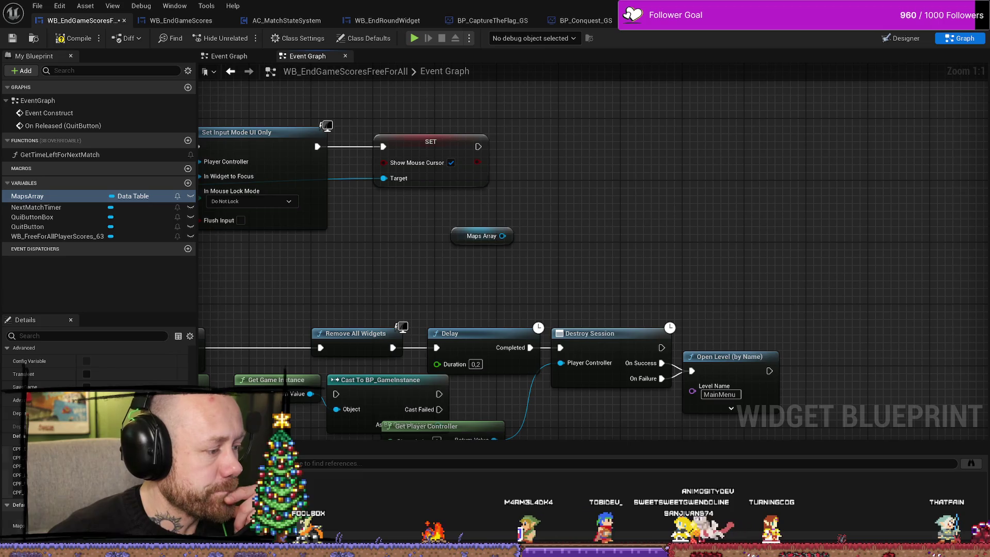
{"action": "left_click_drag", "start_coordinate": [502, 236], "coordinate": [619, 211]}
{"action": "type", "text": "make"}
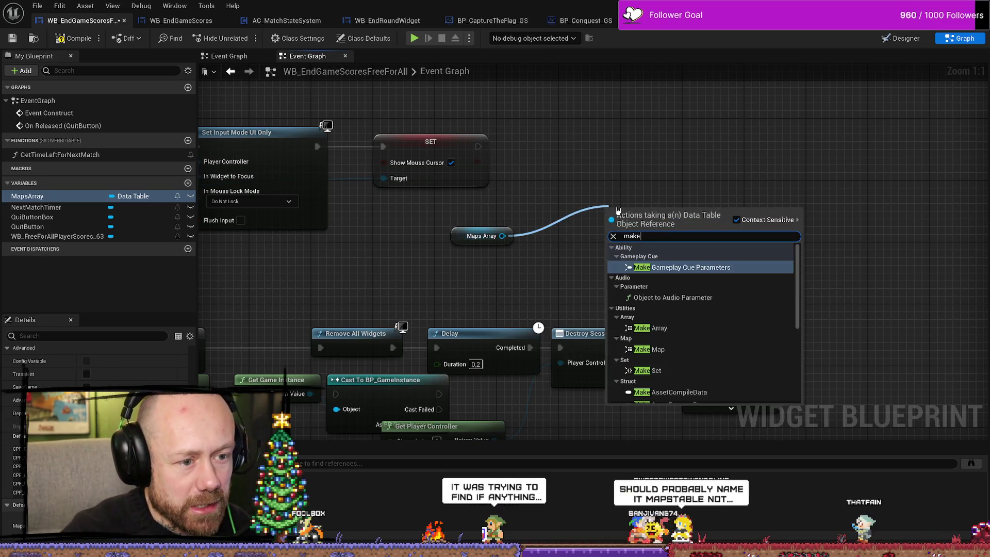
{"action": "key", "text": "Down"}
{"action": "key", "text": "Down"}
{"action": "key", "text": "Return"}
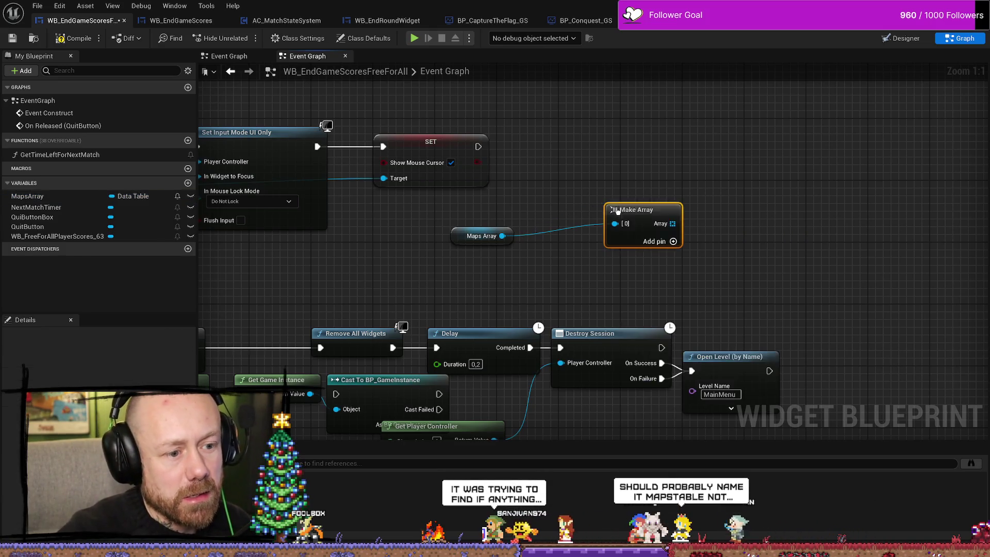
{"action": "left_click_drag", "start_coordinate": [636, 215], "coordinate": [567, 215]}
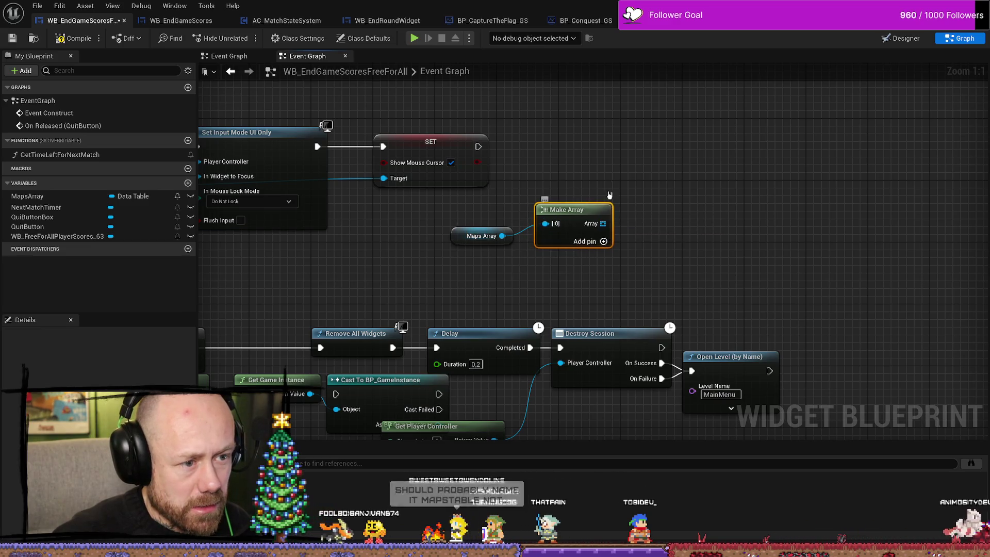
{"action": "scroll", "coordinate": [572, 229], "scroll_direction": "right", "scroll_amount": 2}
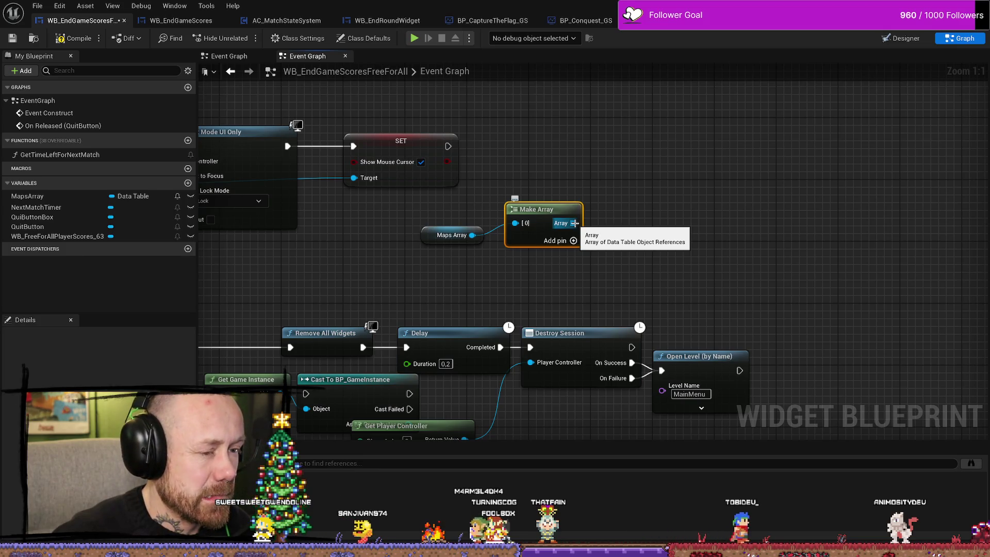
Step: Box-select the Maps Array and Make Array nodes and delete them
{"action": "left_click_drag", "start_coordinate": [574, 224], "coordinate": [627, 187]}
{"action": "left_click", "coordinate": [603, 207]}
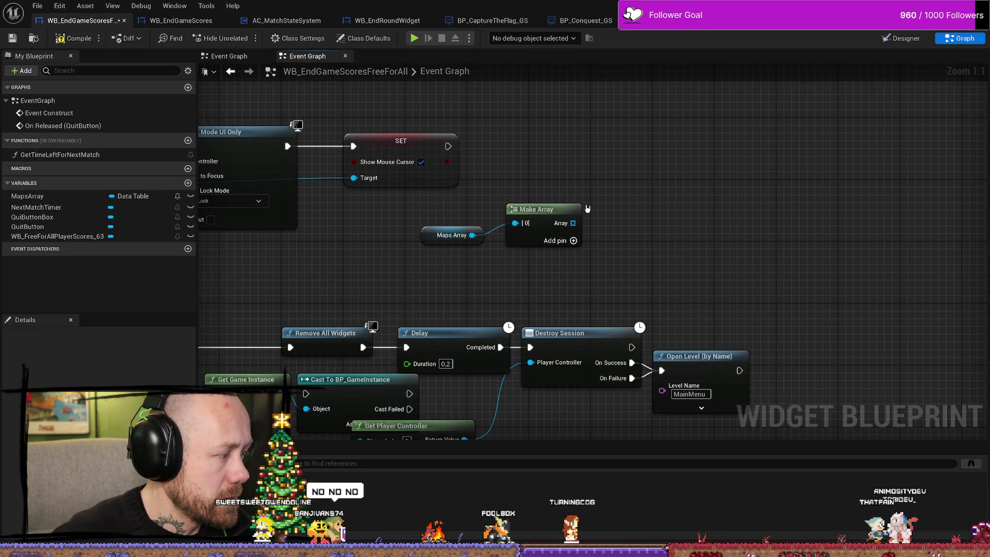
{"action": "left_click_drag", "start_coordinate": [595, 270], "coordinate": [485, 261]}
{"action": "key", "text": "Delete"}
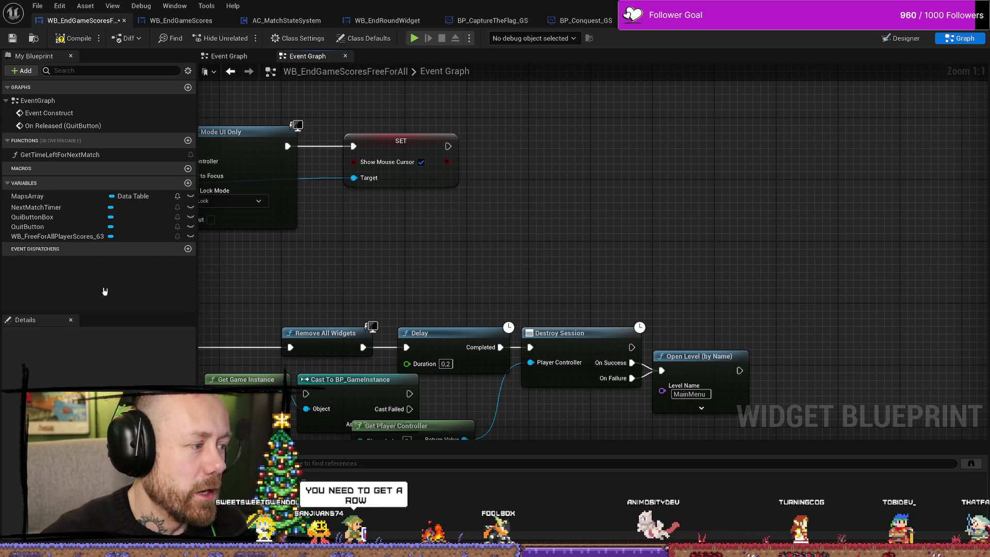
Step: Rename the MapsArray variable to MapsTable and drop a Get MapsTable node into the graph
{"action": "right_click", "coordinate": [54, 198]}
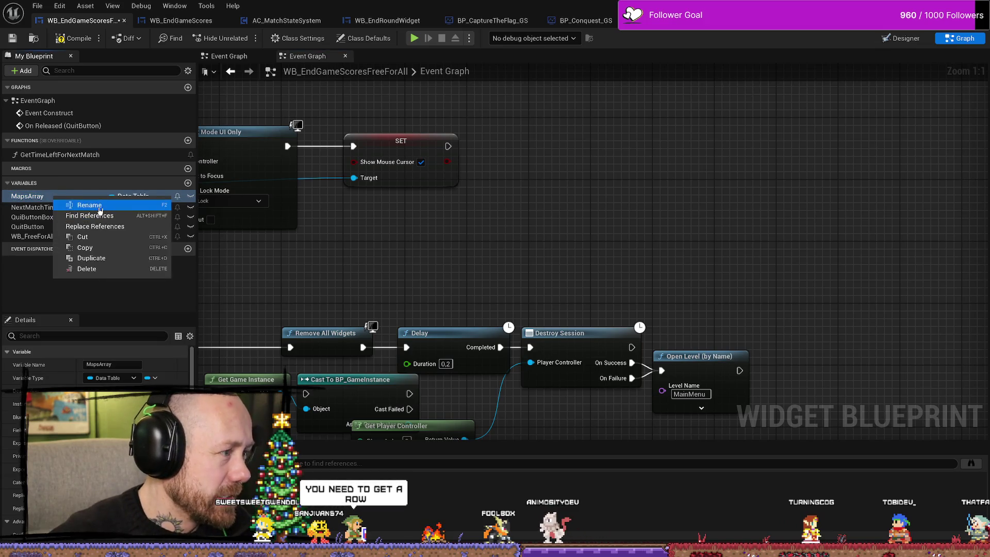
{"action": "left_click", "coordinate": [100, 206]}
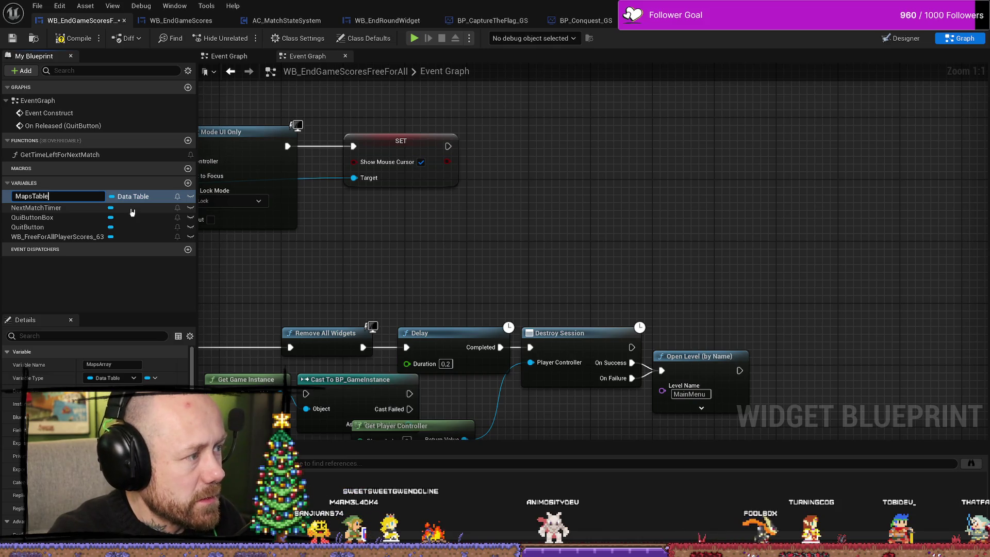
{"action": "key", "text": "Return"}
{"action": "mouse_move", "coordinate": [62, 196]}
{"action": "left_mouse_down"}
{"action": "mouse_move", "coordinate": [608, 243]}
{"action": "mouse_move", "coordinate": [424, 233]}
{"action": "left_mouse_up"}
{"action": "left_click", "coordinate": [640, 255]}
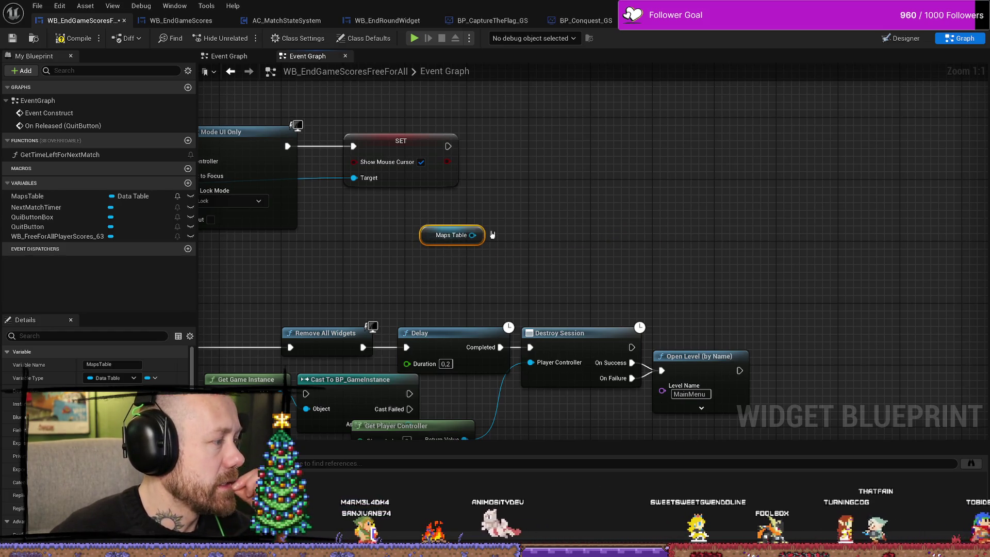
{"action": "left_click", "coordinate": [636, 214]}
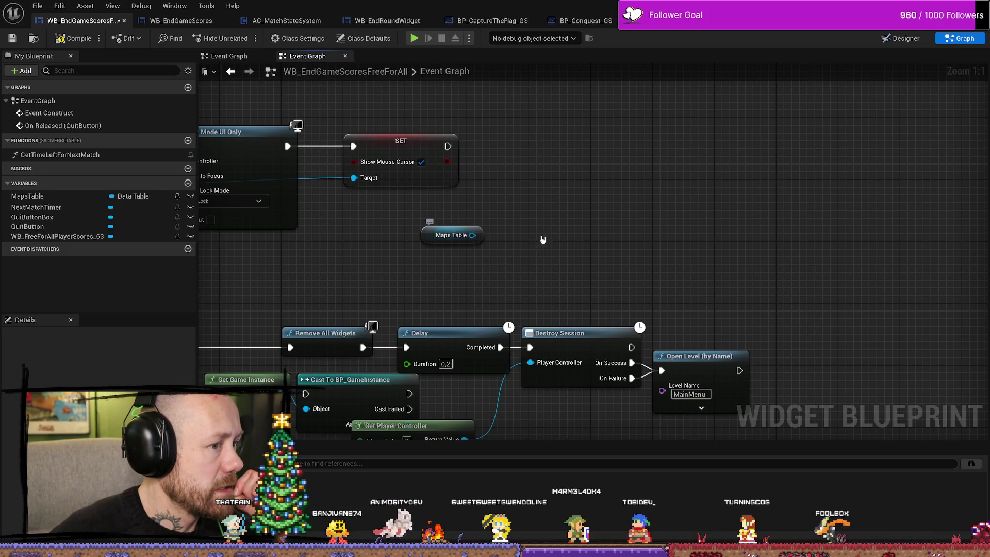
Step: Wire a Get Data Table Row node to Maps Table, found by searching 'row'
{"action": "scroll", "coordinate": [610, 187], "scroll_direction": "down", "scroll_amount": 4}
{"action": "scroll", "coordinate": [611, 187], "scroll_direction": "up", "scroll_amount": 3}
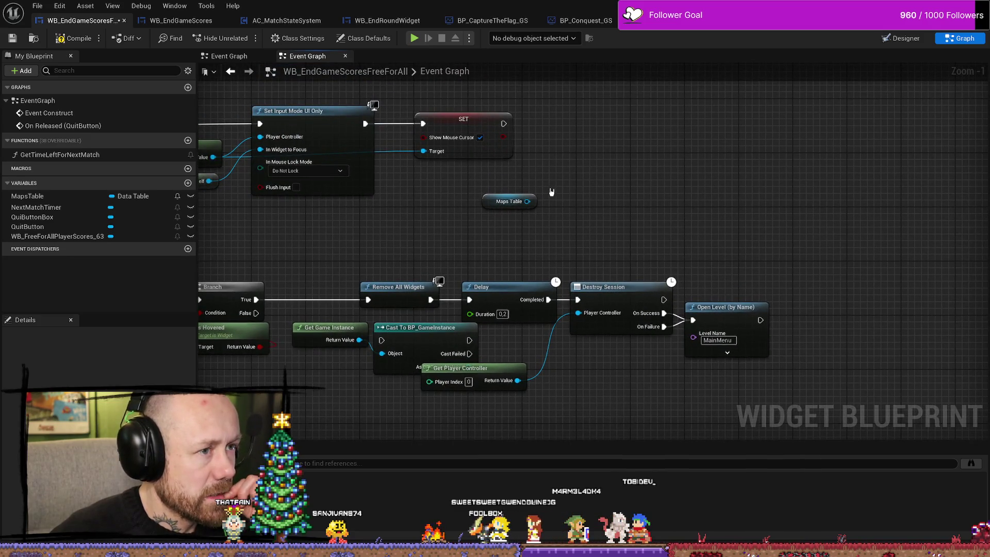
{"action": "left_click_drag", "start_coordinate": [389, 245], "coordinate": [401, 275]}
{"action": "left_click_drag", "start_coordinate": [538, 232], "coordinate": [604, 170]}
{"action": "type", "text": "loop"}
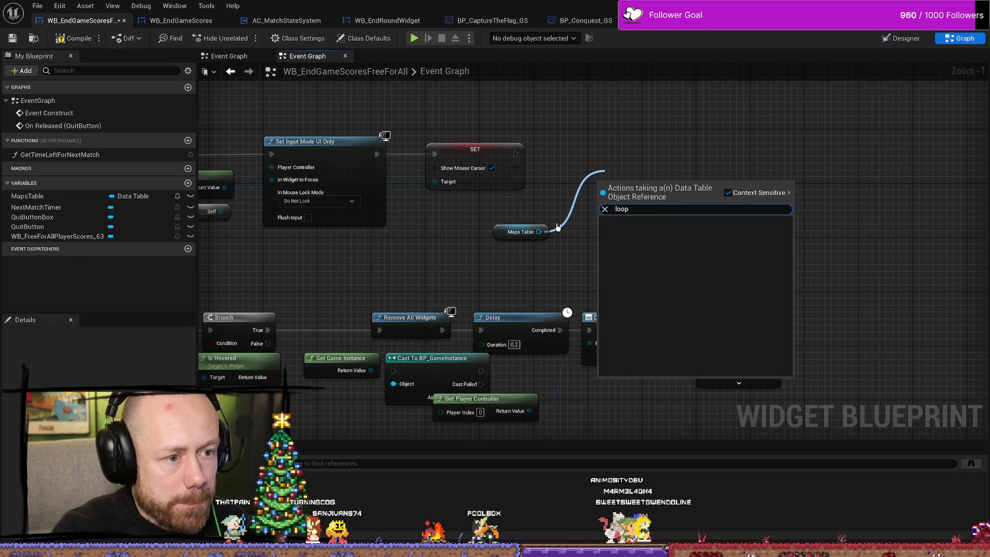
{"action": "key", "text": "BackSpace"}
{"action": "key", "text": "BackSpace"}
{"action": "key", "text": "BackSpace"}
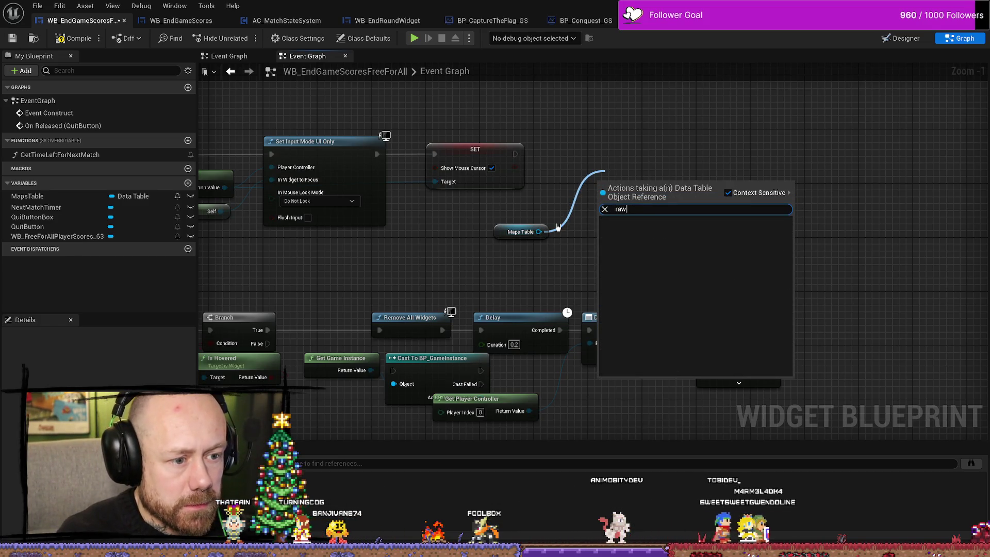
{"action": "type", "text": "r"}
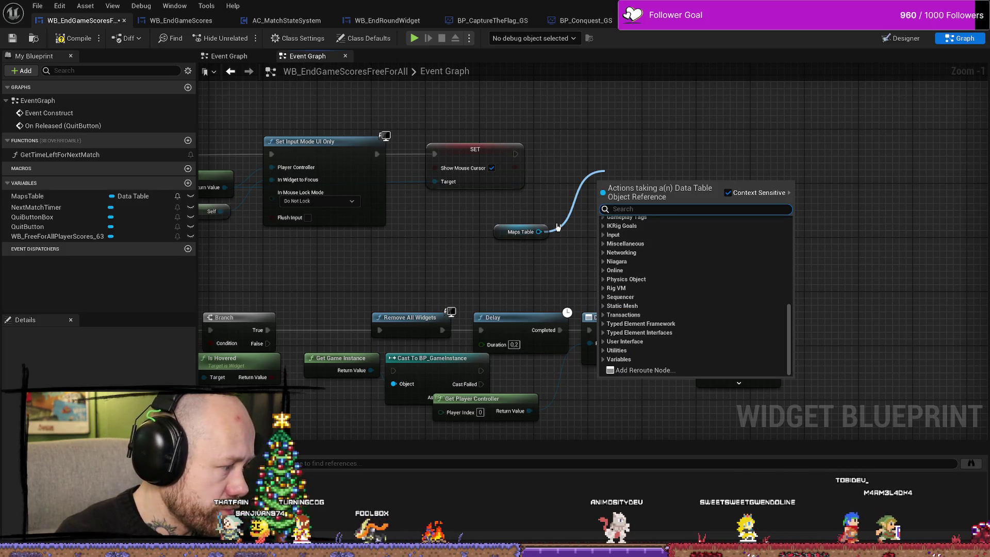
{"action": "type", "text": "ow"}
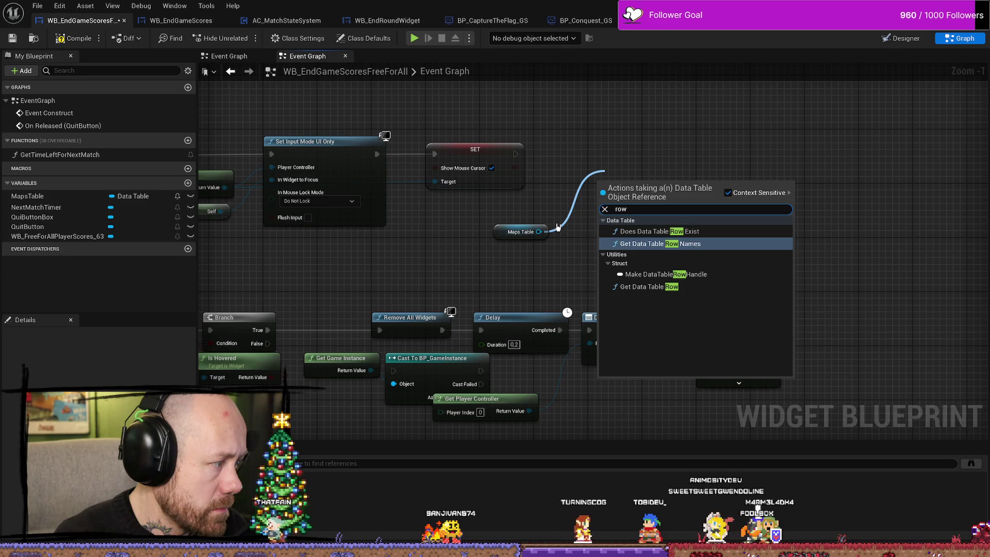
{"action": "key", "text": "BackSpace"}
{"action": "key", "text": "BackSpace"}
{"action": "key", "text": "BackSpace"}
{"action": "type", "text": "loop"}
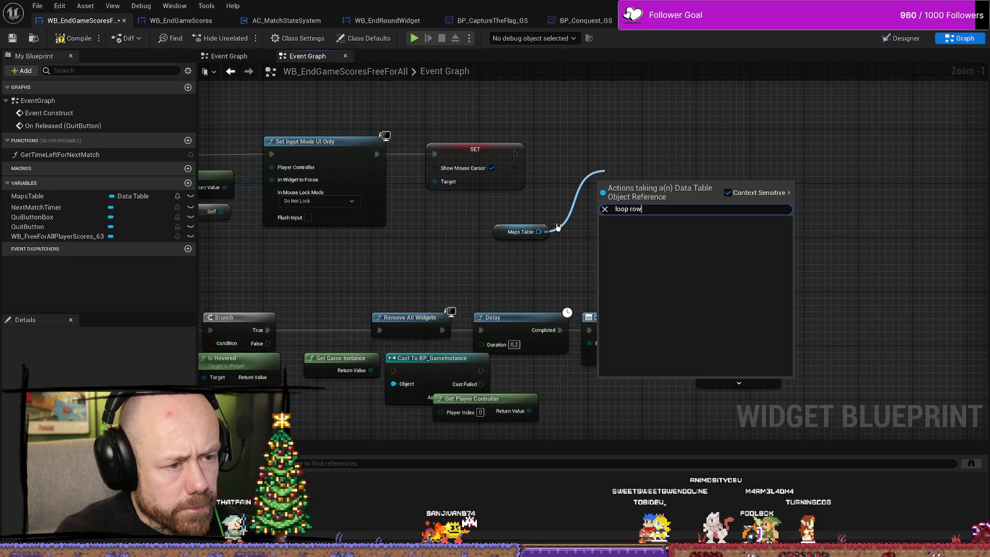
{"action": "key", "text": "BackSpace"}
{"action": "key", "text": "BackSpace"}
{"action": "key", "text": "BackSpace"}
{"action": "type", "text": "row"}
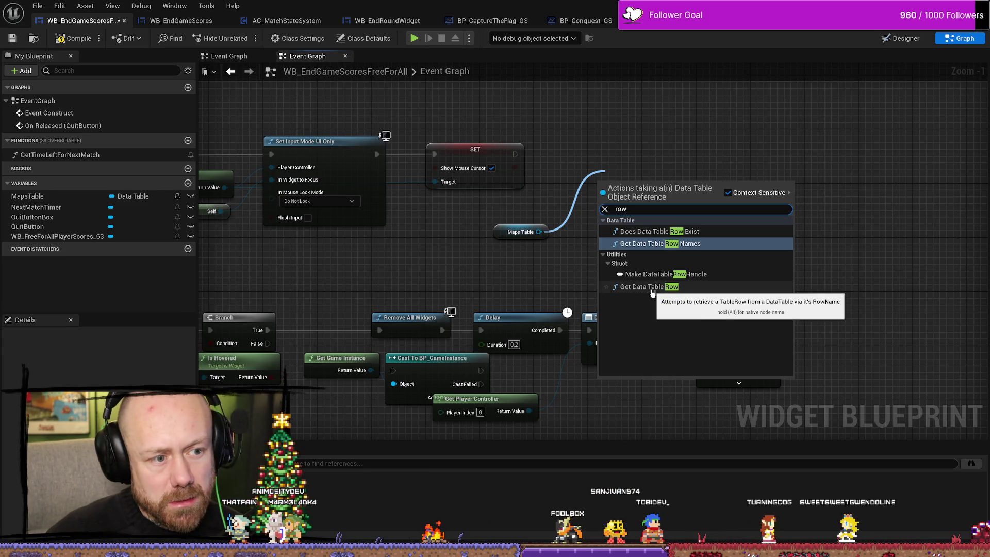
{"action": "left_click", "coordinate": [649, 286]}
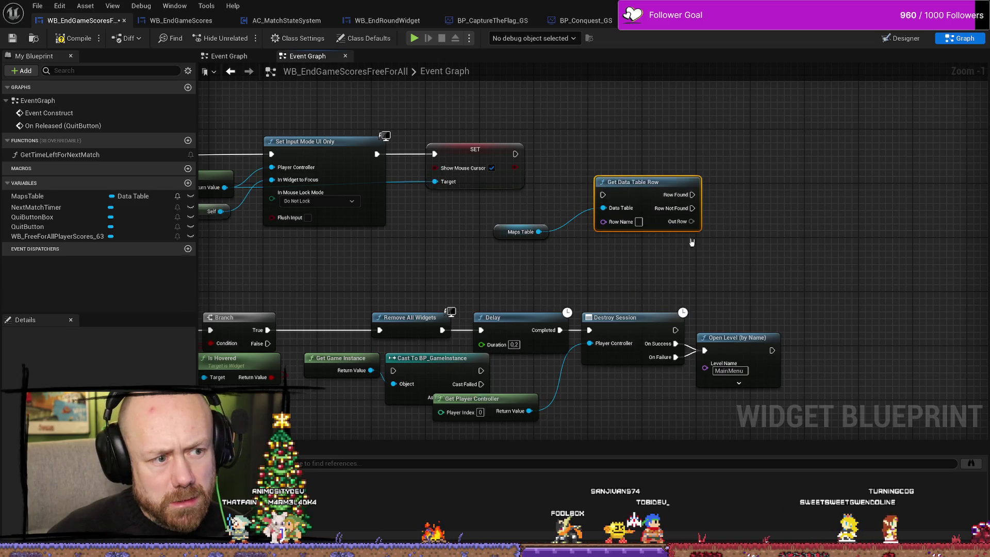
{"action": "left_click_drag", "start_coordinate": [652, 178], "coordinate": [631, 171]}
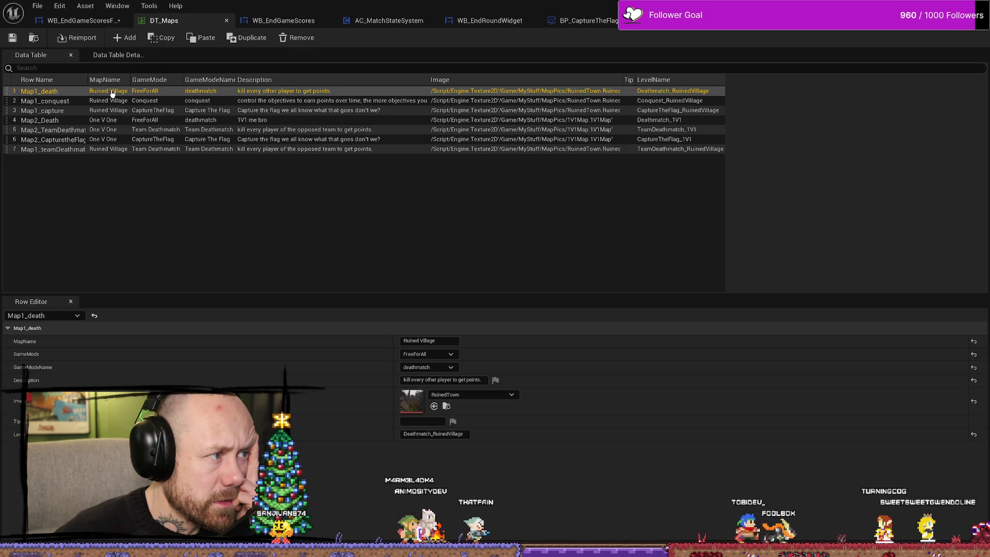
Step: Widen the MapName and GameMode columns in DT_Maps, then bring up the reference blueprint image
{"action": "left_click_drag", "start_coordinate": [182, 81], "coordinate": [208, 81]}
{"action": "mouse_move", "coordinate": [132, 79]}
{"action": "left_mouse_down"}
{"action": "mouse_move", "coordinate": [147, 80]}
{"action": "mouse_move", "coordinate": [110, 81]}
{"action": "left_mouse_up"}
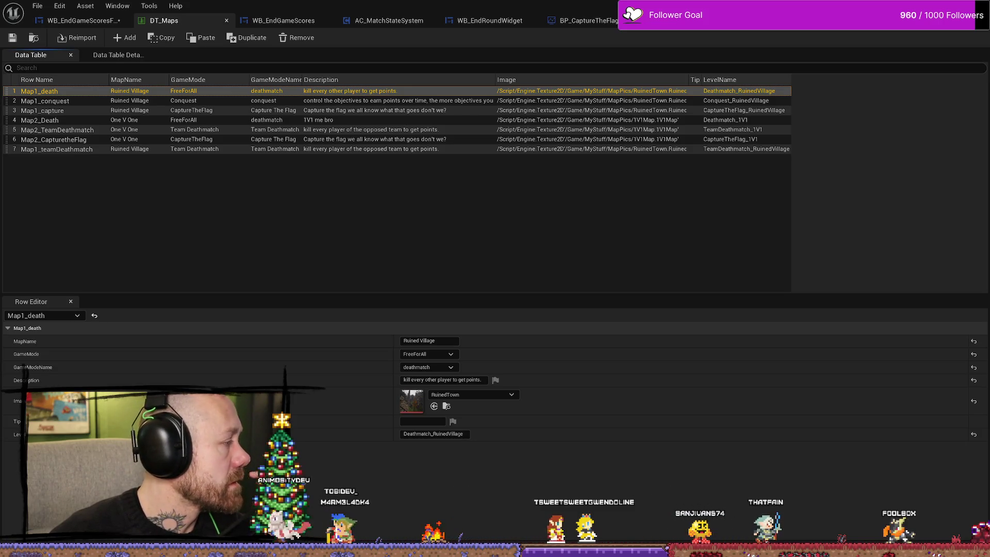
{"action": "key", "text": "alt+Tab"}
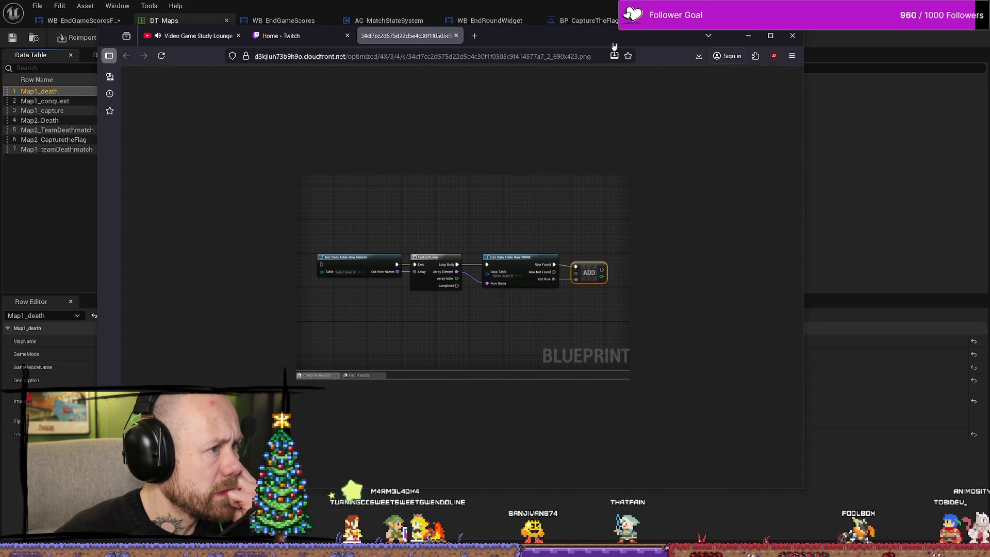
Step: Close the reference image browser and switch back to the WB_EndGameScoresFreeForAll blueprint tab
{"action": "left_click", "coordinate": [748, 36]}
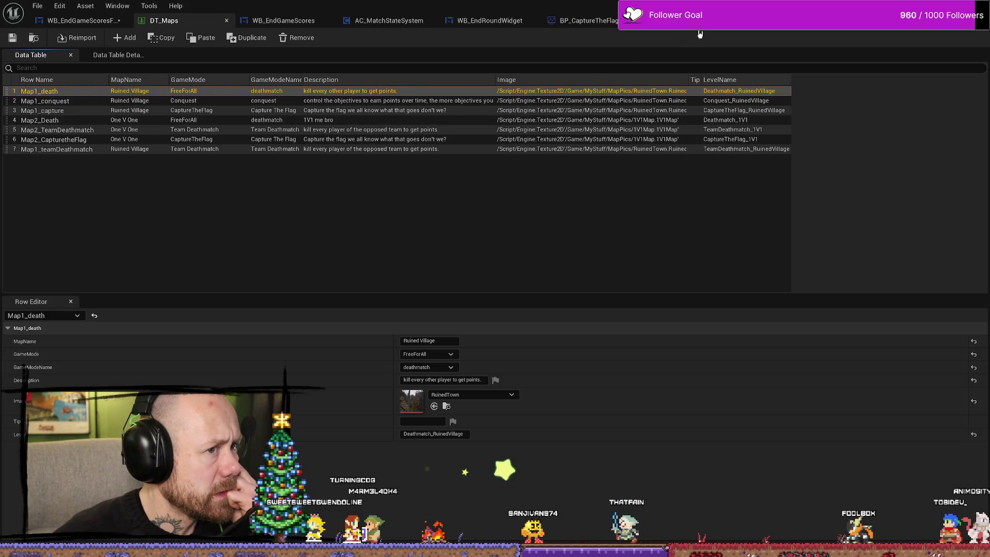
{"action": "left_click", "coordinate": [700, 20]}
{"action": "left_click", "coordinate": [588, 21]}
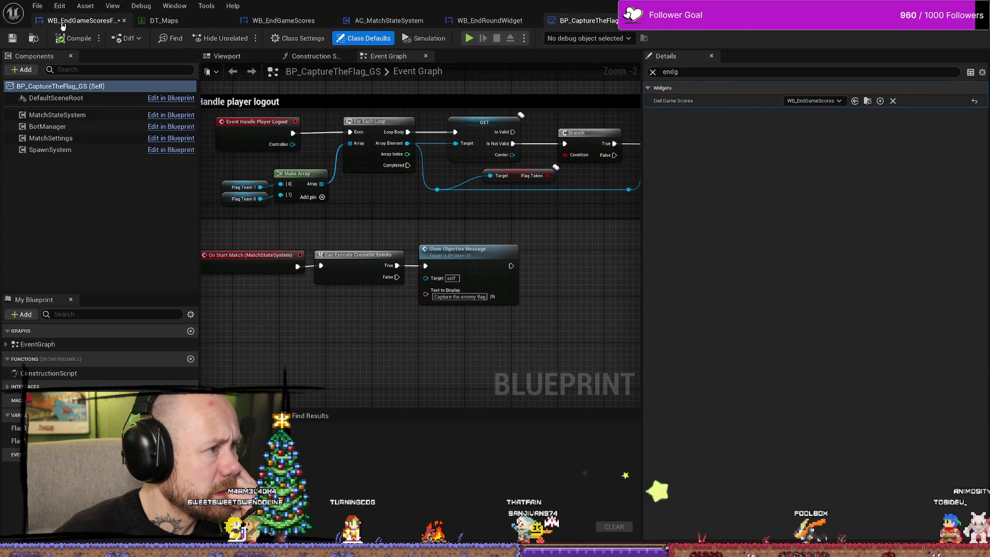
{"action": "left_click", "coordinate": [82, 21]}
{"action": "left_click_drag", "start_coordinate": [402, 203], "coordinate": [376, 229]}
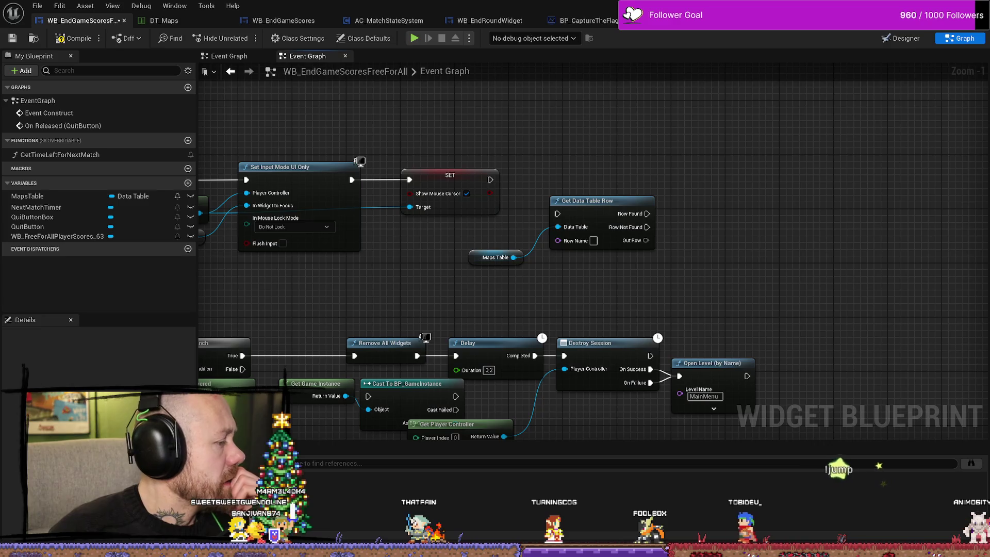
Step: Select and delete the Get Data Table Row node
{"action": "left_click_drag", "start_coordinate": [615, 170], "coordinate": [497, 284]}
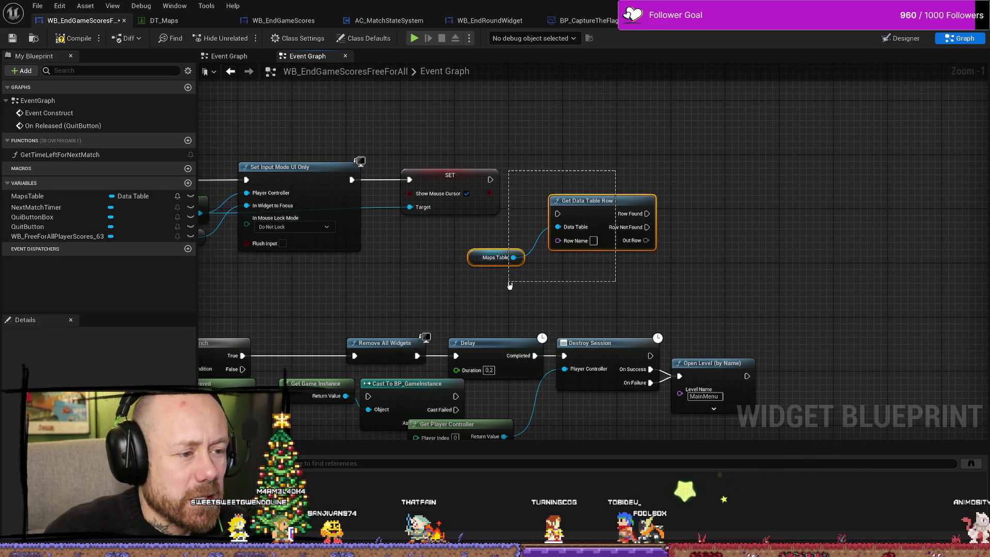
{"action": "left_click_drag", "start_coordinate": [687, 173], "coordinate": [564, 253]}
{"action": "key", "text": "Delete"}
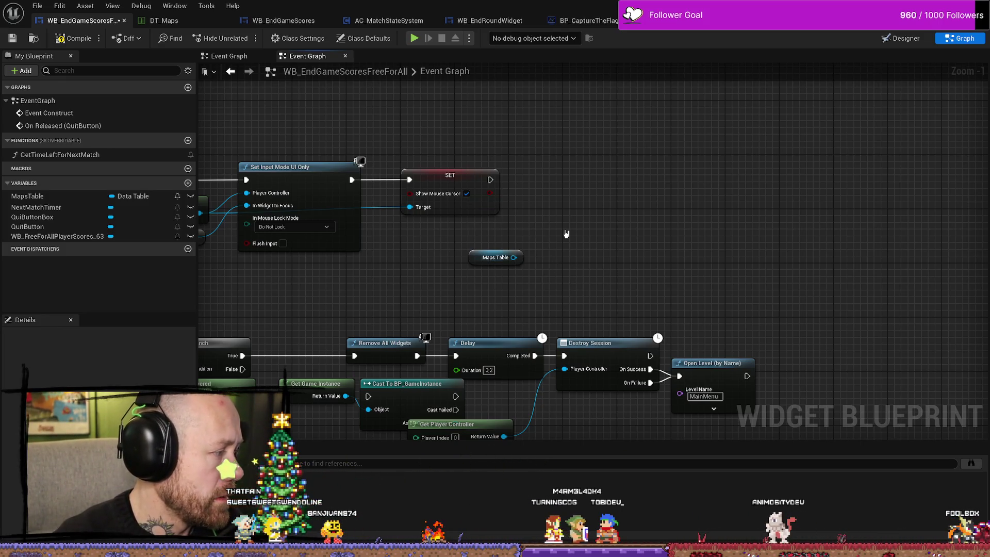
Step: Add a Get Data Table Row Names node reading Maps Table, executed after SET
{"action": "left_click_drag", "start_coordinate": [545, 246], "coordinate": [584, 212]}
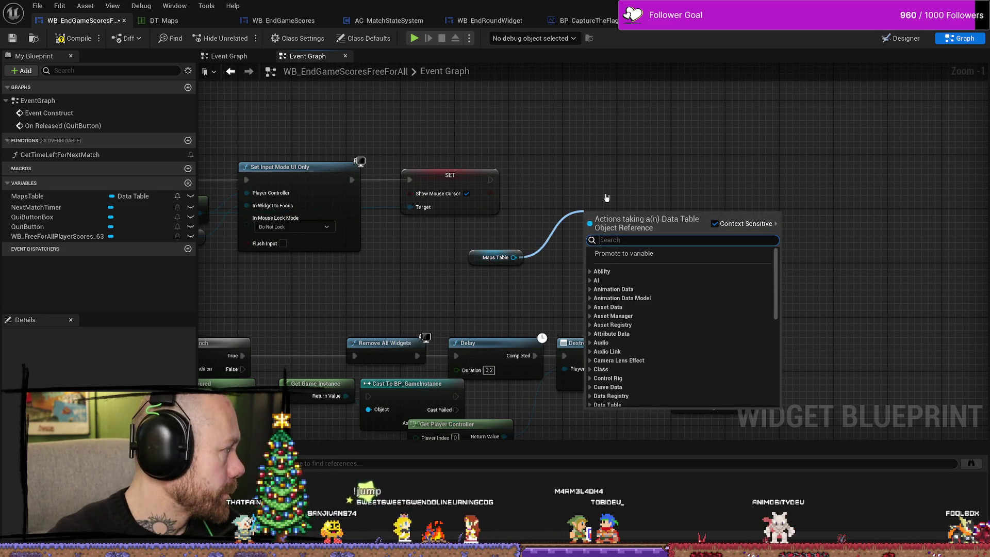
{"action": "type", "text": "get "}
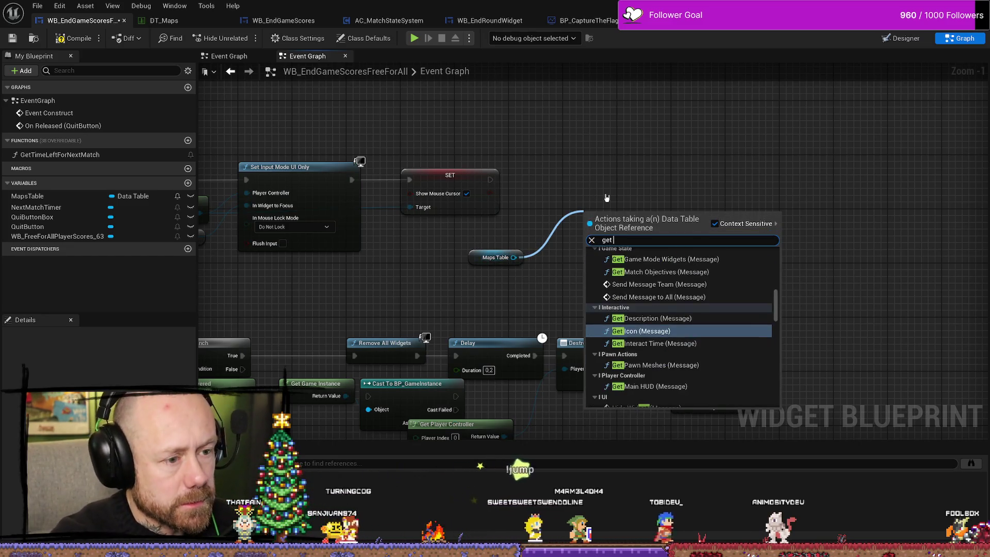
{"action": "type", "text": "row"}
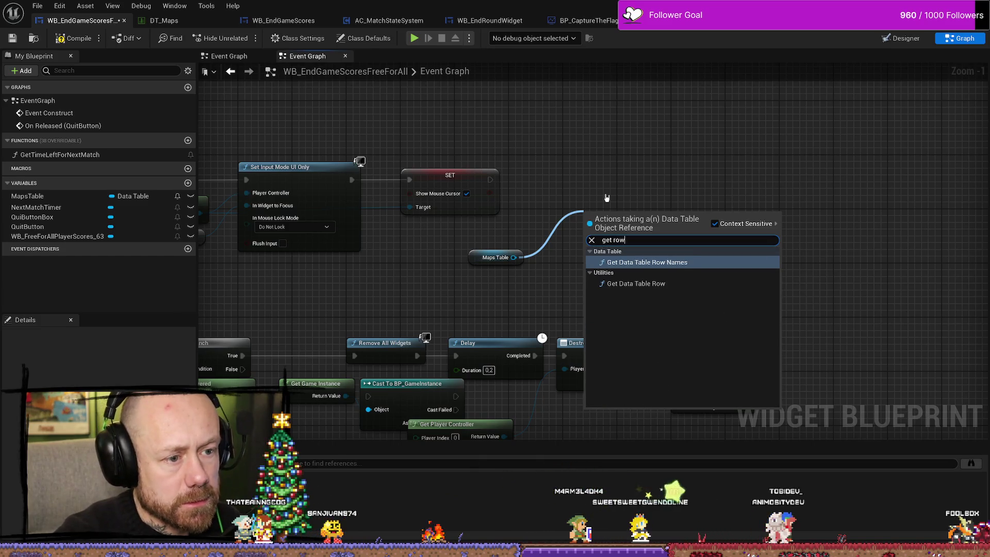
{"action": "key", "text": "Return"}
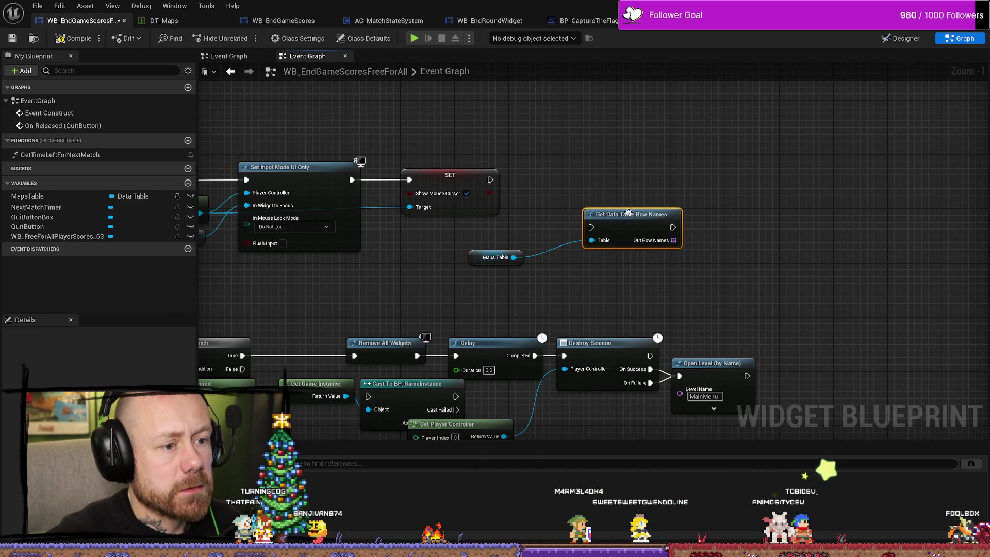
{"action": "left_click_drag", "start_coordinate": [628, 212], "coordinate": [614, 185]}
{"action": "mouse_move", "coordinate": [494, 179]}
{"action": "left_mouse_down"}
{"action": "mouse_move", "coordinate": [457, 181]}
{"action": "mouse_move", "coordinate": [469, 175]}
{"action": "left_mouse_up"}
{"action": "mouse_move", "coordinate": [476, 179]}
{"action": "left_mouse_down"}
{"action": "mouse_move", "coordinate": [598, 207]}
{"action": "mouse_move", "coordinate": [578, 200]}
{"action": "left_mouse_up"}
Step: Arrange the Maps Table getter neatly beneath the Get Data Table Row Names node
{"action": "left_click_drag", "start_coordinate": [480, 257], "coordinate": [569, 240]}
{"action": "left_click", "coordinate": [613, 196], "text": "ctrl"}
{"action": "left_click_drag", "start_coordinate": [613, 196], "coordinate": [606, 169]}
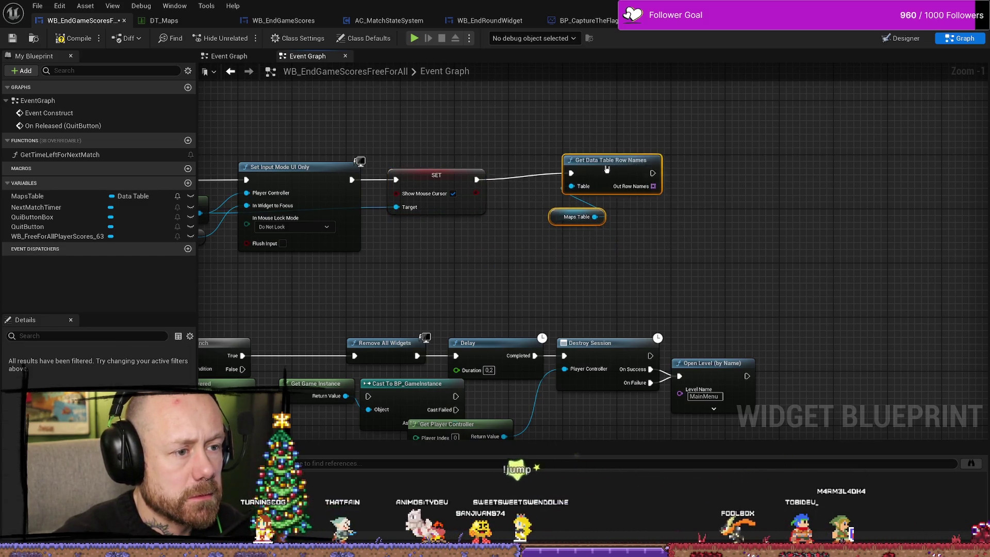
{"action": "left_click", "coordinate": [723, 227]}
{"action": "scroll", "coordinate": [722, 228], "scroll_direction": "up", "scroll_amount": 1}
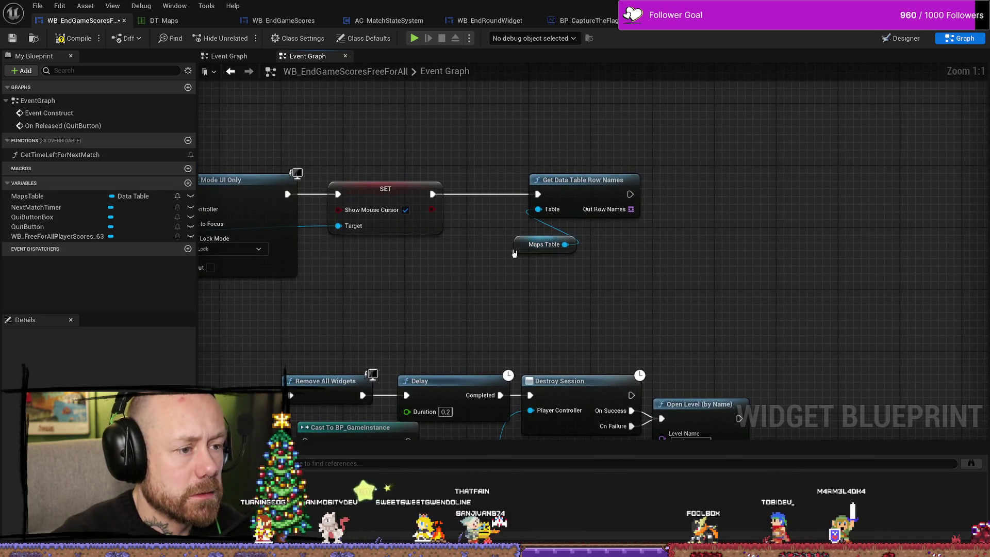
{"action": "left_click_drag", "start_coordinate": [518, 249], "coordinate": [518, 240]}
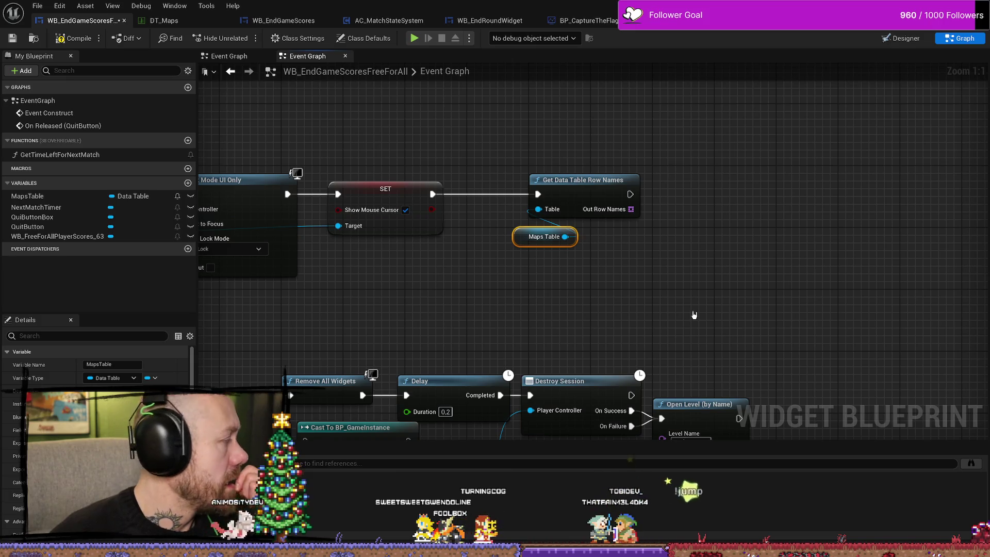
{"action": "left_click_drag", "start_coordinate": [629, 194], "coordinate": [709, 206]}
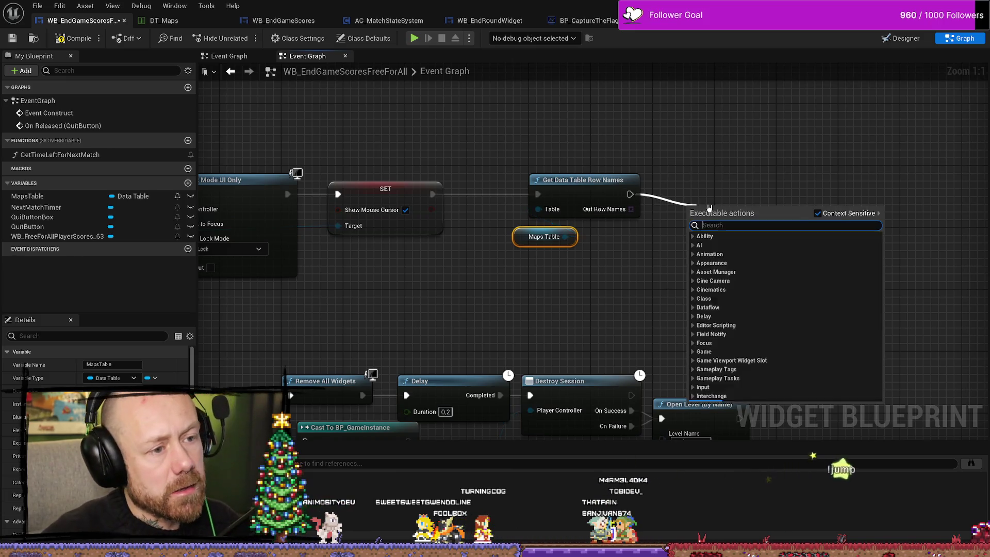
Step: Add a For Each Loop after Get Data Table Row Names, looping over Out Row Names
{"action": "type", "text": "for each"}
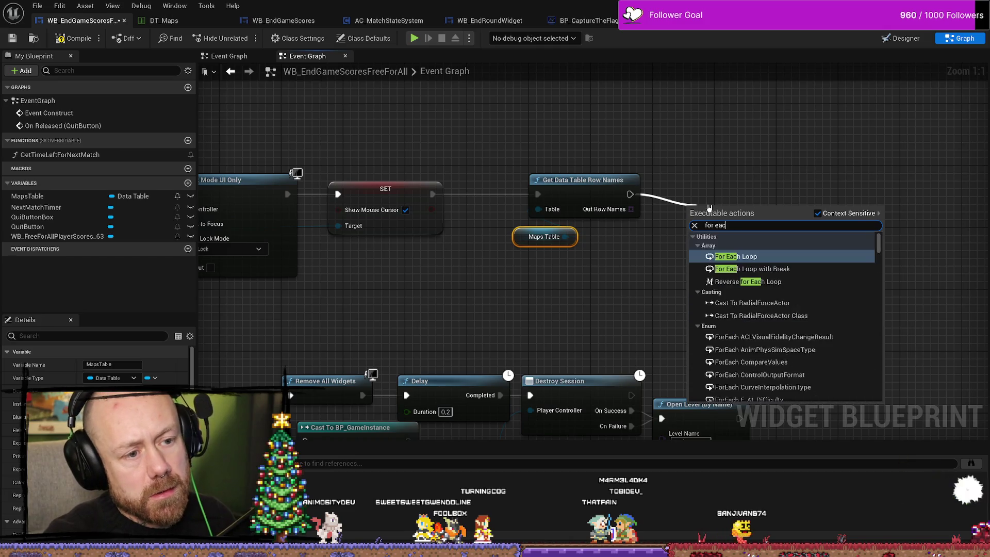
{"action": "key", "text": "Return"}
{"action": "key", "text": "q"}
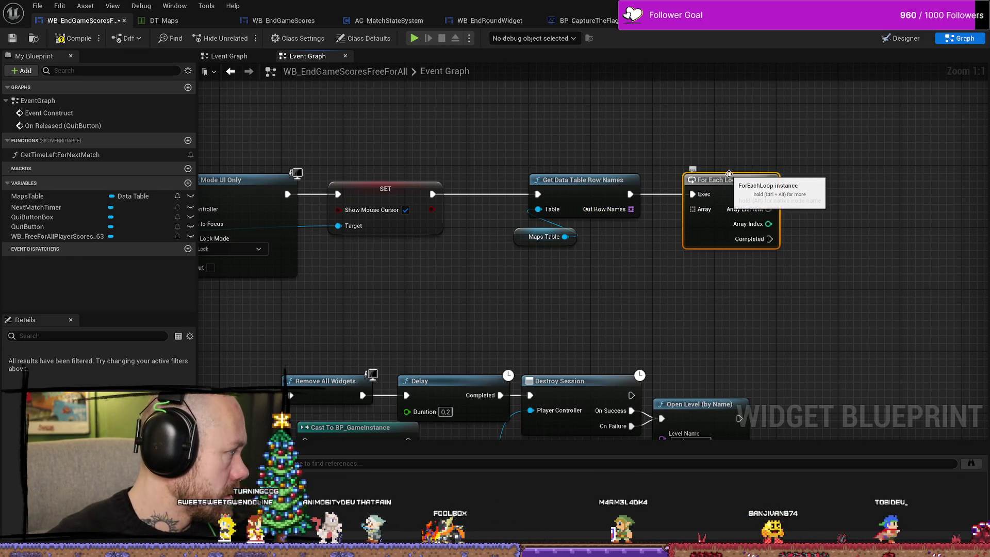
{"action": "left_click_drag", "start_coordinate": [630, 209], "coordinate": [693, 209]}
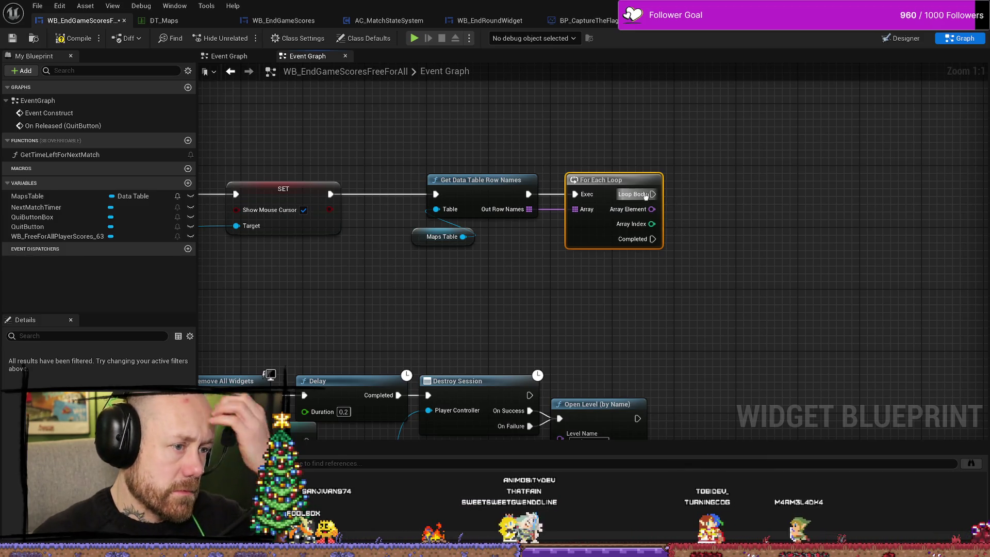
Step: Add a Get Data Table Row node off the loop's Loop Body
{"action": "mouse_move", "coordinate": [652, 194]}
{"action": "left_mouse_down"}
{"action": "mouse_move", "coordinate": [742, 196]}
{"action": "mouse_move", "coordinate": [734, 193]}
{"action": "left_mouse_up"}
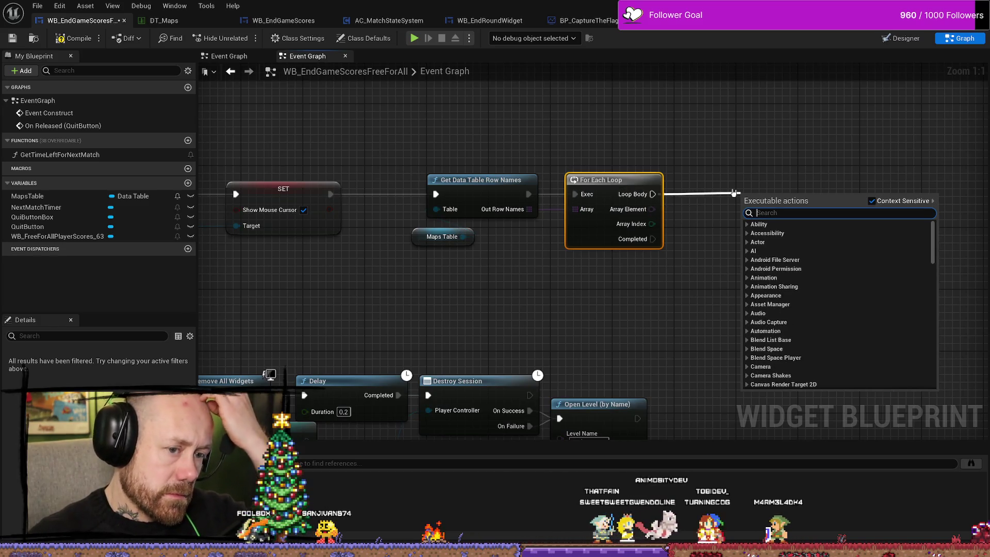
{"action": "type", "text": "get data "}
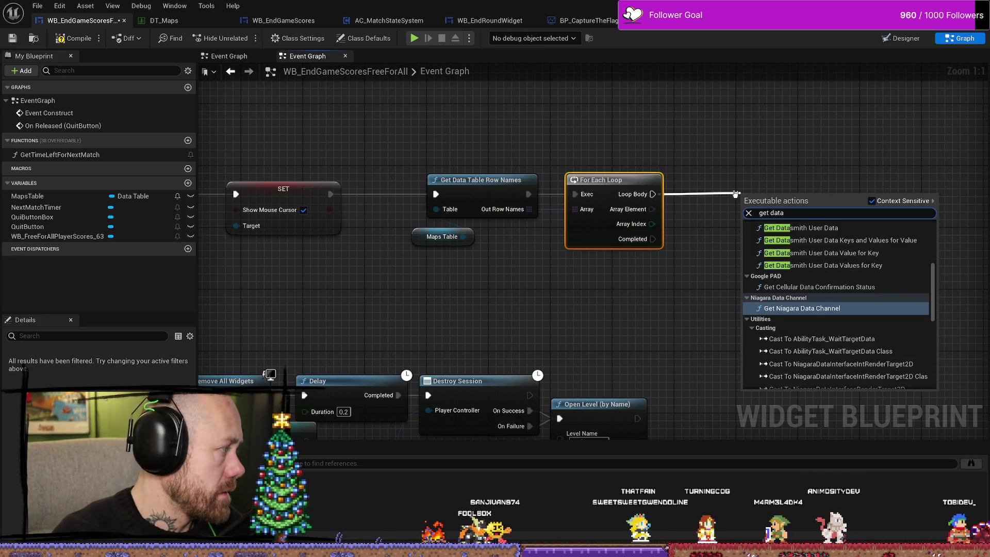
{"action": "type", "text": "tab"}
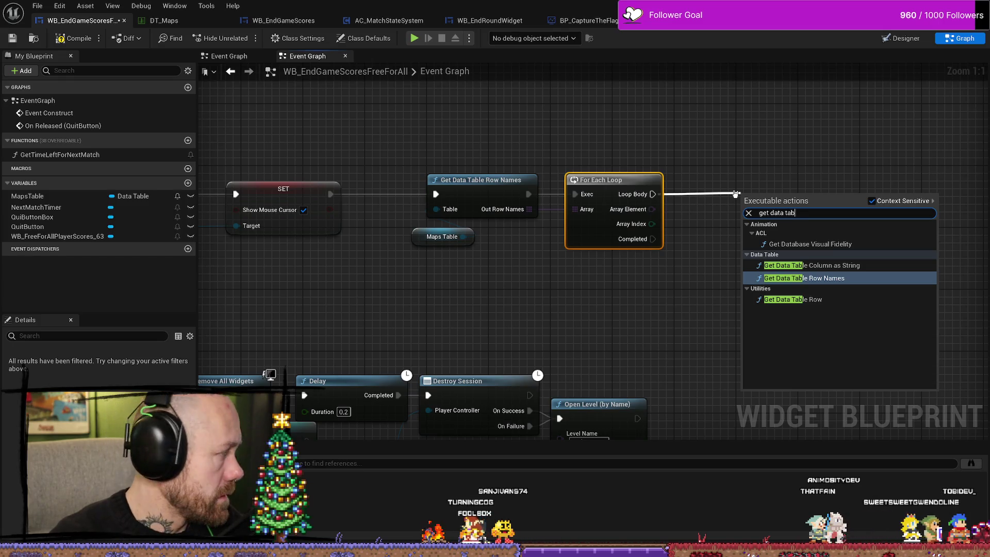
{"action": "key", "text": "Down"}
{"action": "key", "text": "Up"}
{"action": "key", "text": "Up"}
{"action": "key", "text": "Down"}
{"action": "key", "text": "Down"}
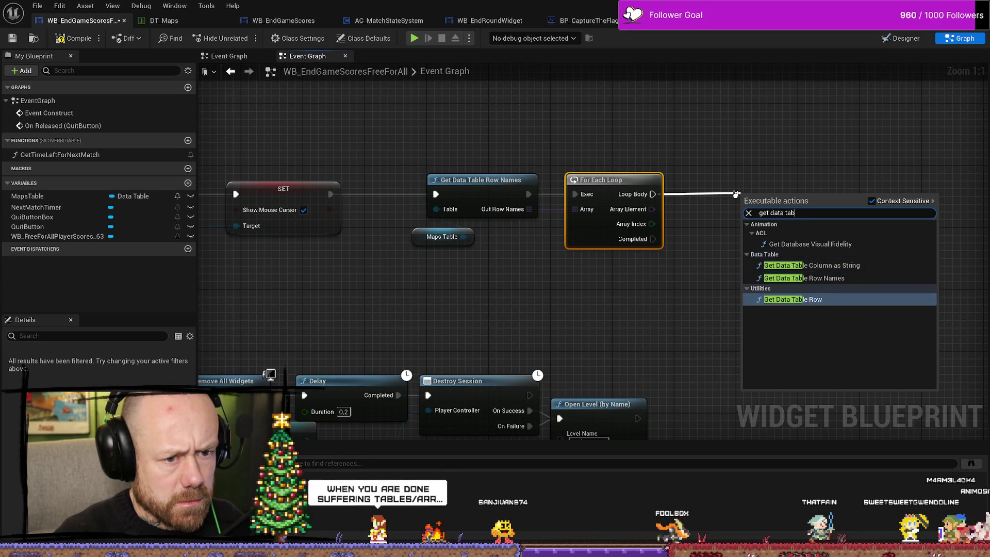
{"action": "key", "text": "Return"}
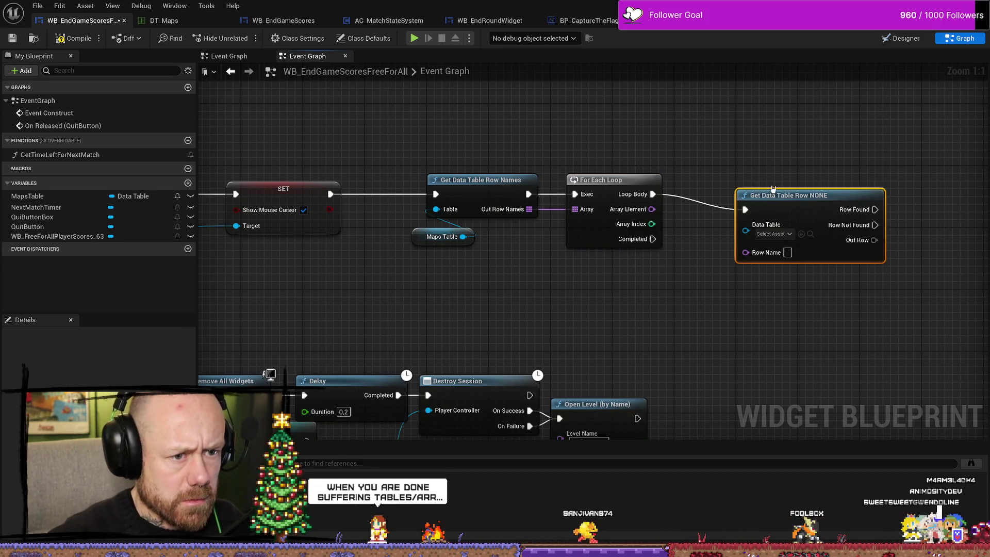
Step: Set Get Data Table Row's Data Table to DT_Maps
{"action": "left_click", "coordinate": [777, 234]}
{"action": "key", "text": "Escape"}
{"action": "left_click_drag", "start_coordinate": [804, 195], "coordinate": [761, 195]}
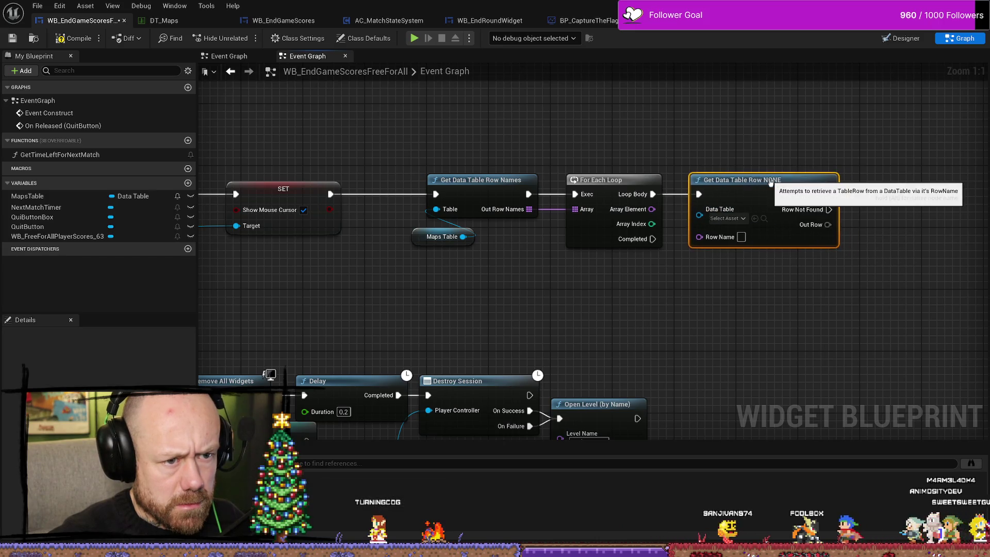
{"action": "left_click", "coordinate": [530, 298]}
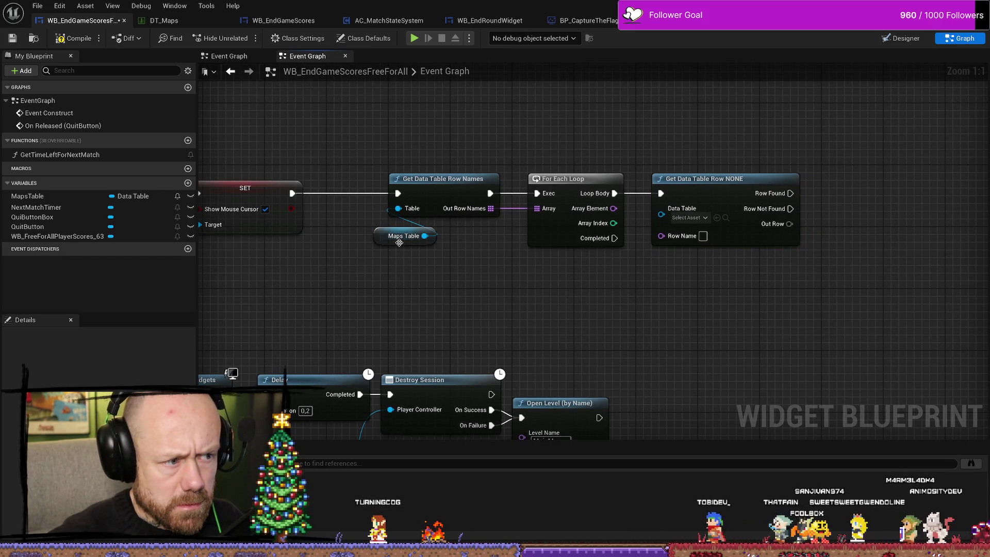
{"action": "left_click", "coordinate": [705, 218]}
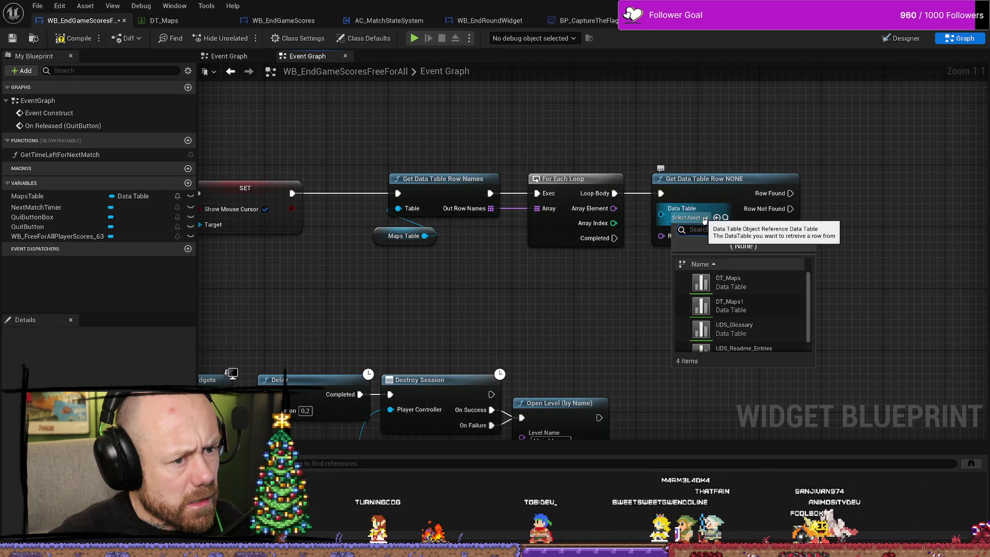
{"action": "left_click", "coordinate": [733, 281]}
Step: Connect the loop's Array Element to Row Name and nudge the Maps Table node
{"action": "left_click_drag", "start_coordinate": [707, 253], "coordinate": [663, 248]}
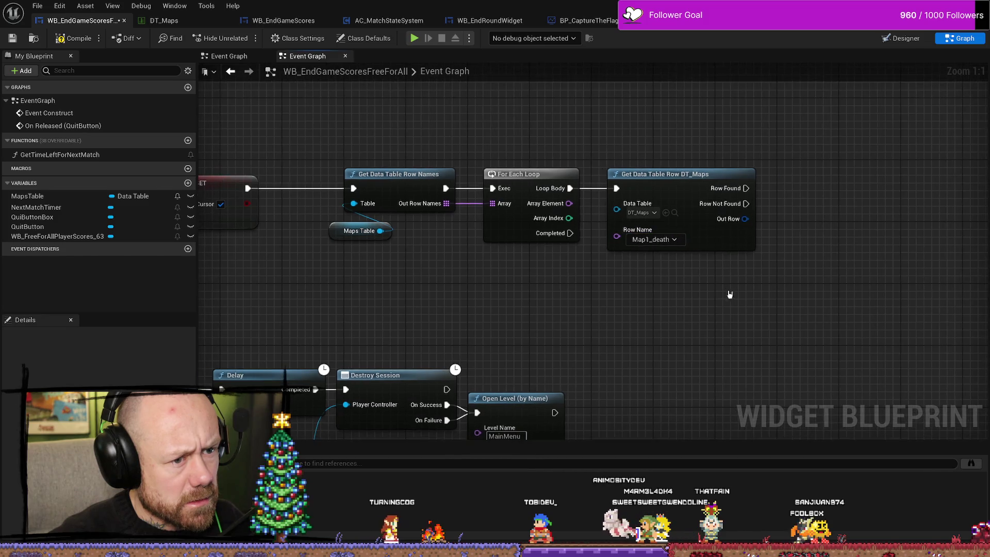
{"action": "left_click_drag", "start_coordinate": [571, 204], "coordinate": [618, 236]}
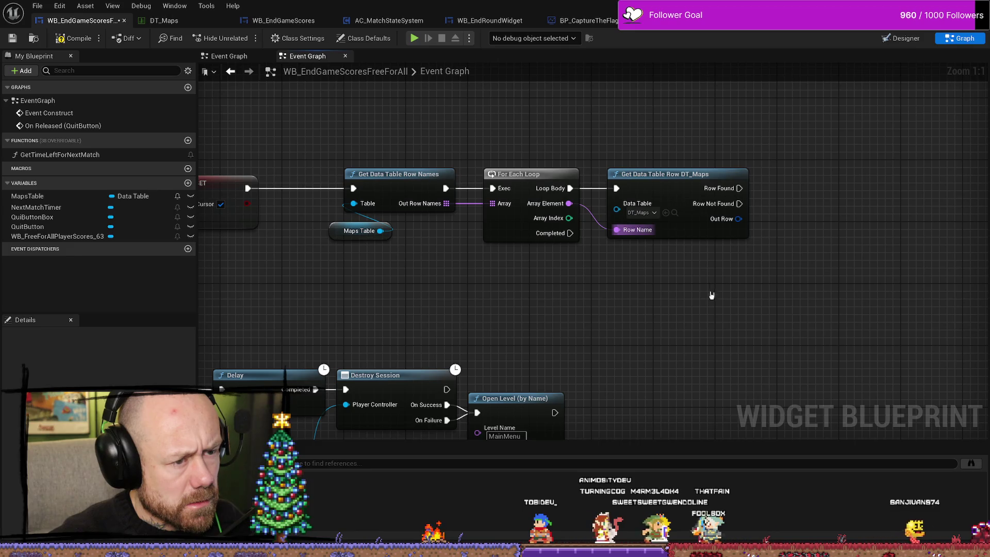
{"action": "left_click_drag", "start_coordinate": [602, 279], "coordinate": [640, 292]}
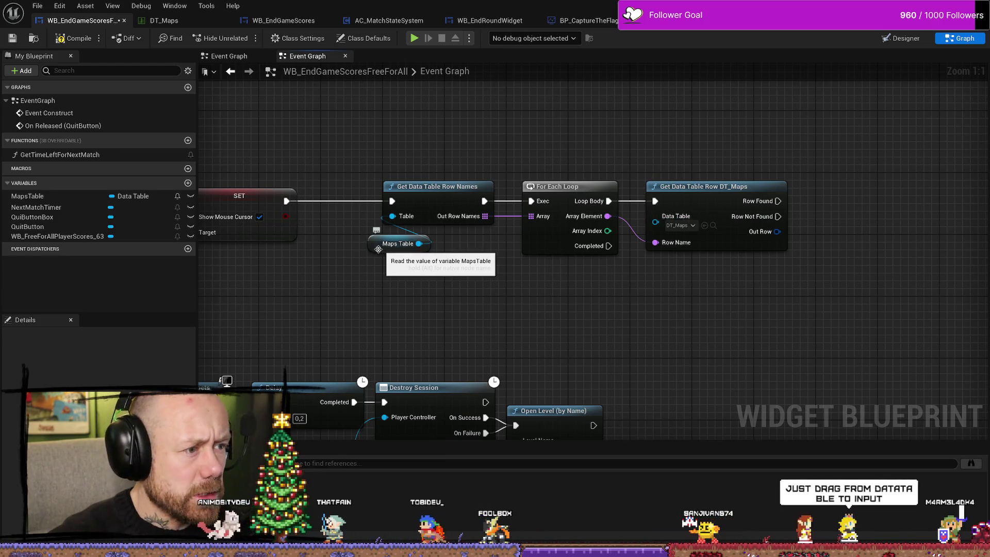
{"action": "left_click", "coordinate": [397, 243]}
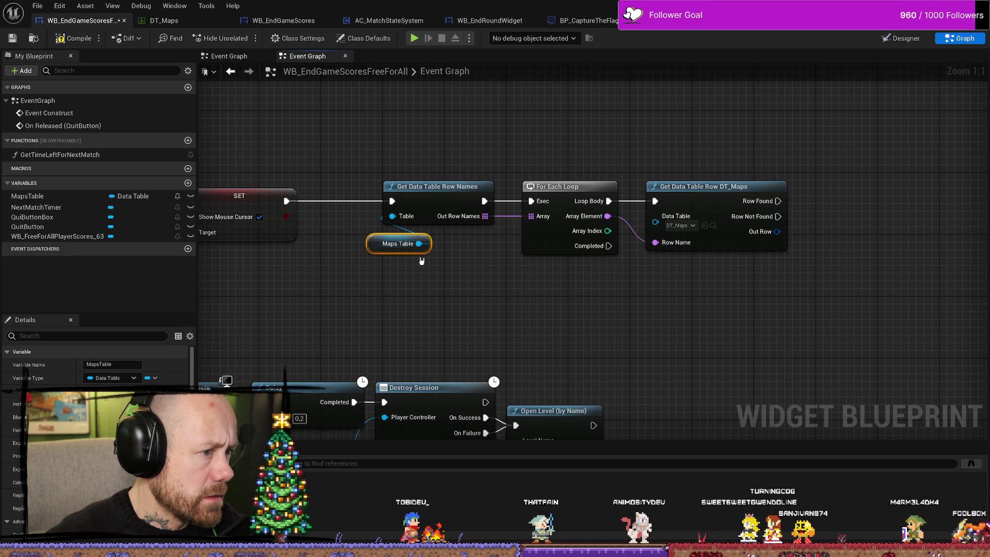
{"action": "left_click_drag", "start_coordinate": [376, 245], "coordinate": [360, 245]}
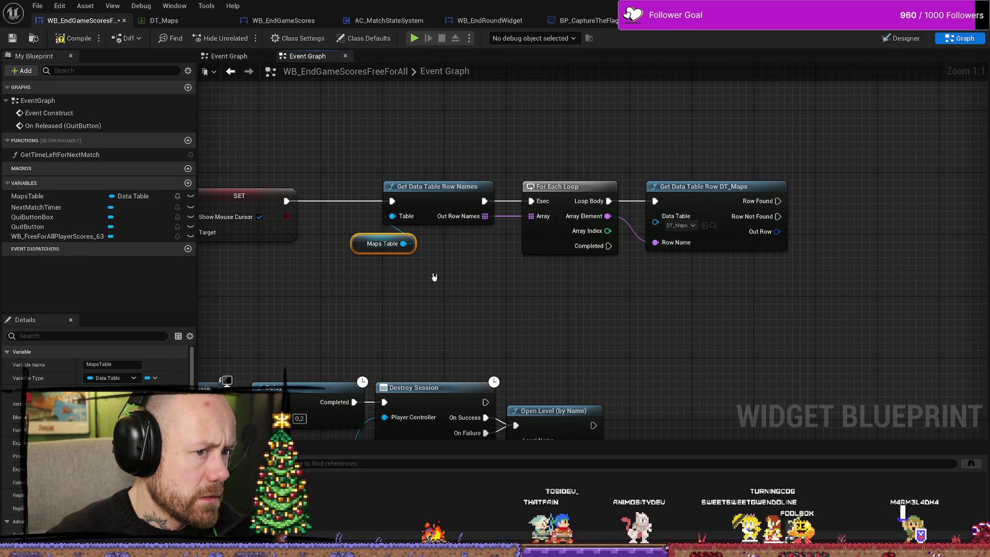
Step: Wire the Maps Table variable into Get Data Table Row's Data Table pin through a reroute node
{"action": "left_click_drag", "start_coordinate": [403, 243], "coordinate": [655, 222]}
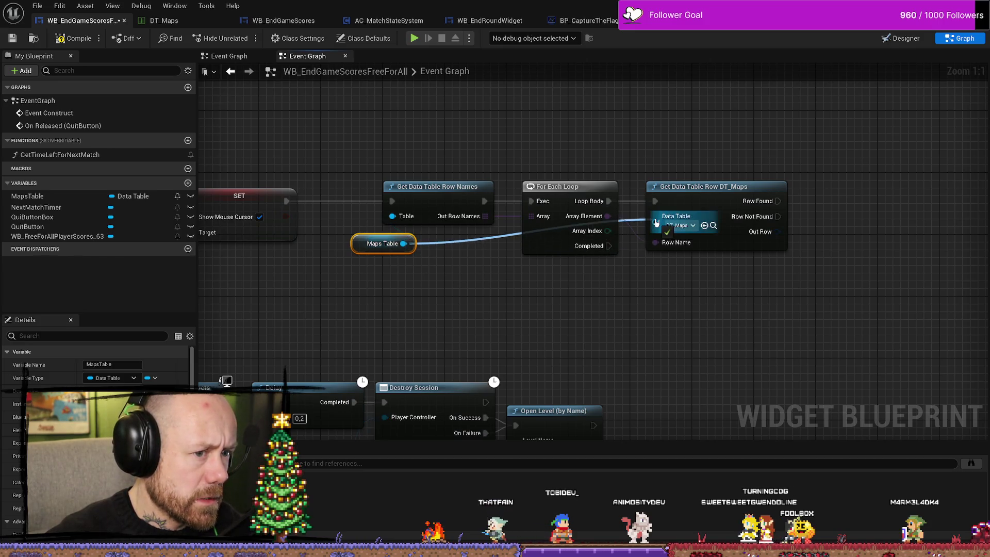
{"action": "double_click", "coordinate": [462, 240]}
{"action": "mouse_move", "coordinate": [462, 240]}
{"action": "left_mouse_down"}
{"action": "mouse_move", "coordinate": [630, 270]}
{"action": "mouse_move", "coordinate": [624, 262]}
{"action": "left_mouse_up"}
Step: Tidy the layout of the Maps Table node, reroute point and Get Data Table Row node
{"action": "left_click_drag", "start_coordinate": [375, 248], "coordinate": [321, 263]}
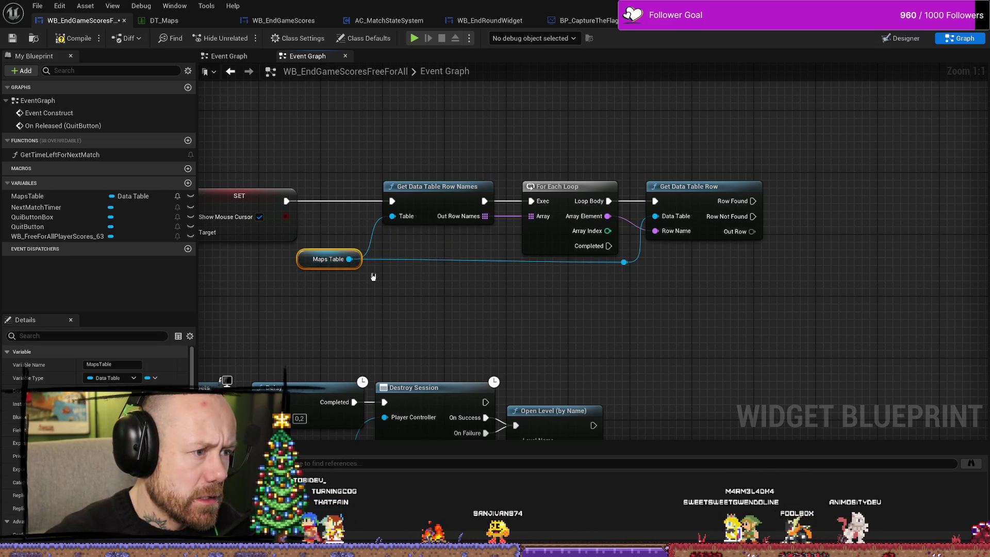
{"action": "left_click_drag", "start_coordinate": [305, 264], "coordinate": [297, 271]}
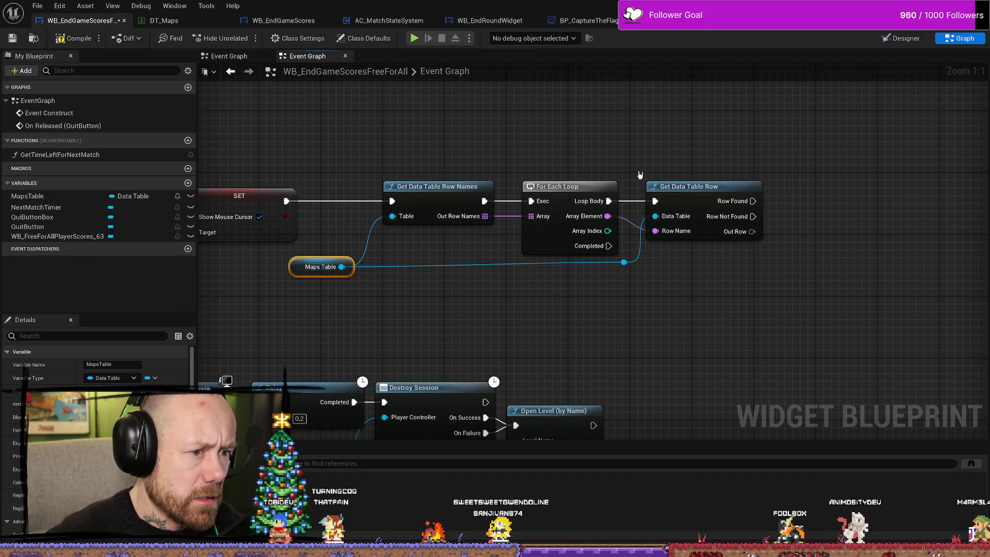
{"action": "mouse_move", "coordinate": [620, 264]}
{"action": "left_mouse_down"}
{"action": "mouse_move", "coordinate": [639, 278]}
{"action": "mouse_move", "coordinate": [532, 285]}
{"action": "left_mouse_up"}
{"action": "left_click_drag", "start_coordinate": [587, 199], "coordinate": [594, 200]}
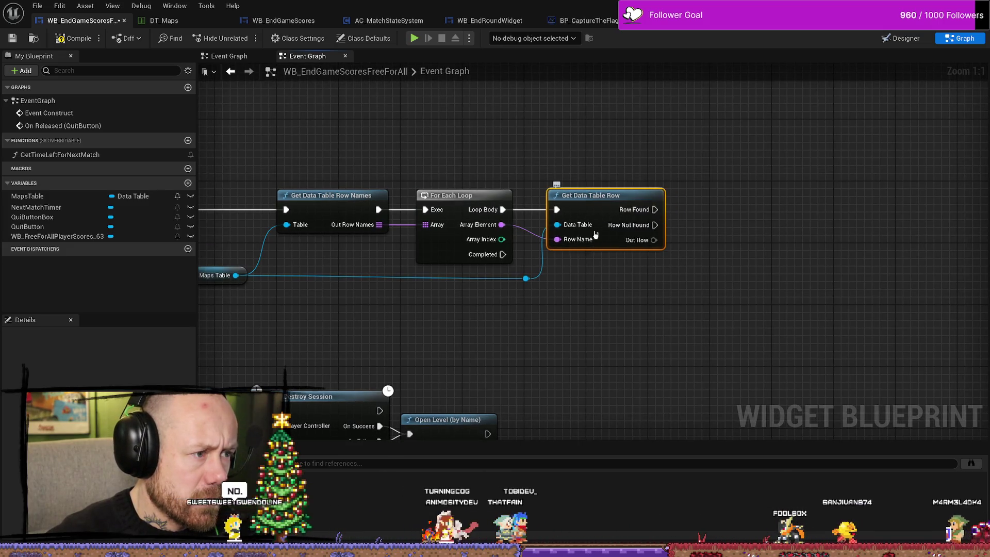
{"action": "left_click_drag", "start_coordinate": [624, 333], "coordinate": [676, 333]}
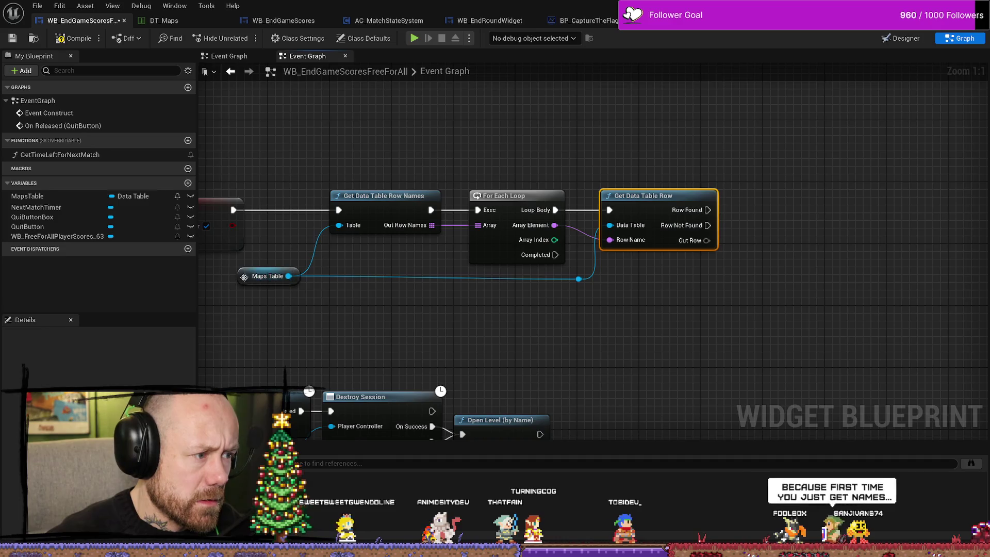
{"action": "left_click_drag", "start_coordinate": [247, 279], "coordinate": [270, 279]}
{"action": "left_click", "coordinate": [567, 316]}
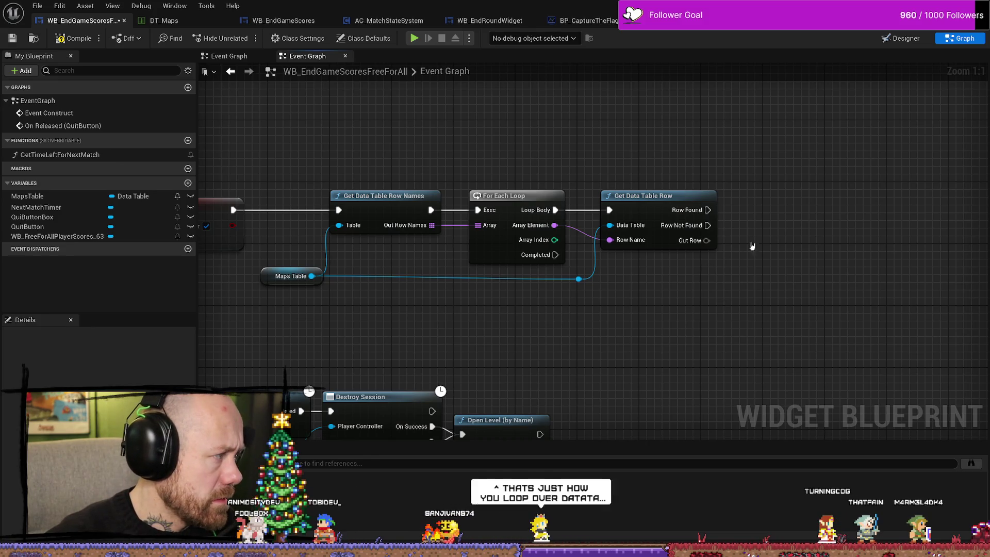
Step: Add an array Add node after Get Data Table Row and connect Out Row to its item
{"action": "left_click_drag", "start_coordinate": [707, 210], "coordinate": [846, 211]}
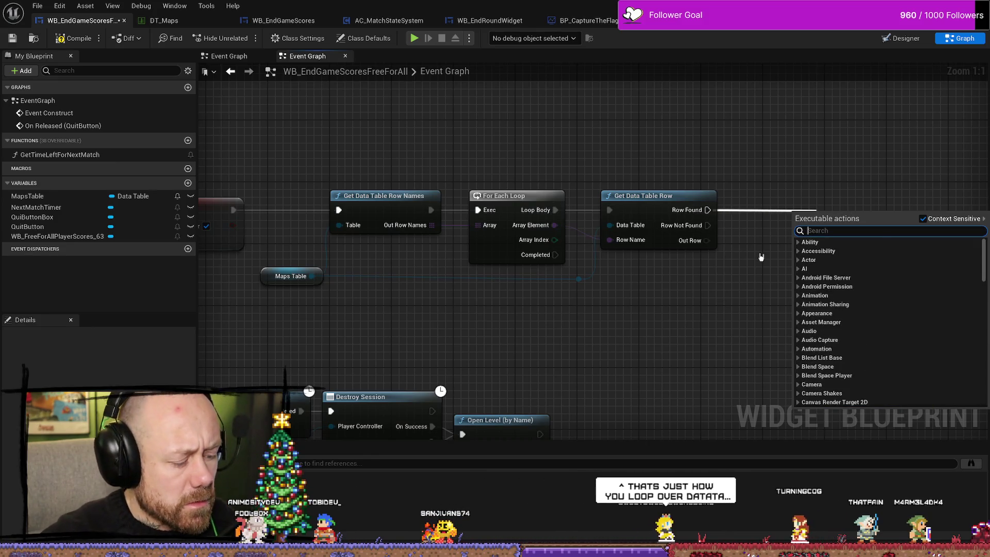
{"action": "type", "text": "add arra"}
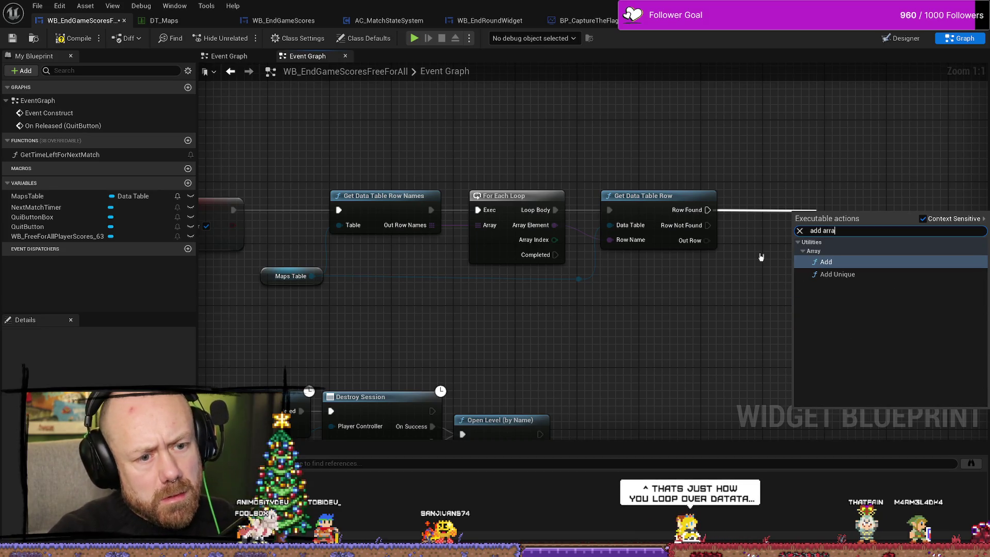
{"action": "left_click", "coordinate": [761, 256]}
{"action": "left_click_drag", "start_coordinate": [706, 240], "coordinate": [787, 233]}
{"action": "type", "text": "add arra"}
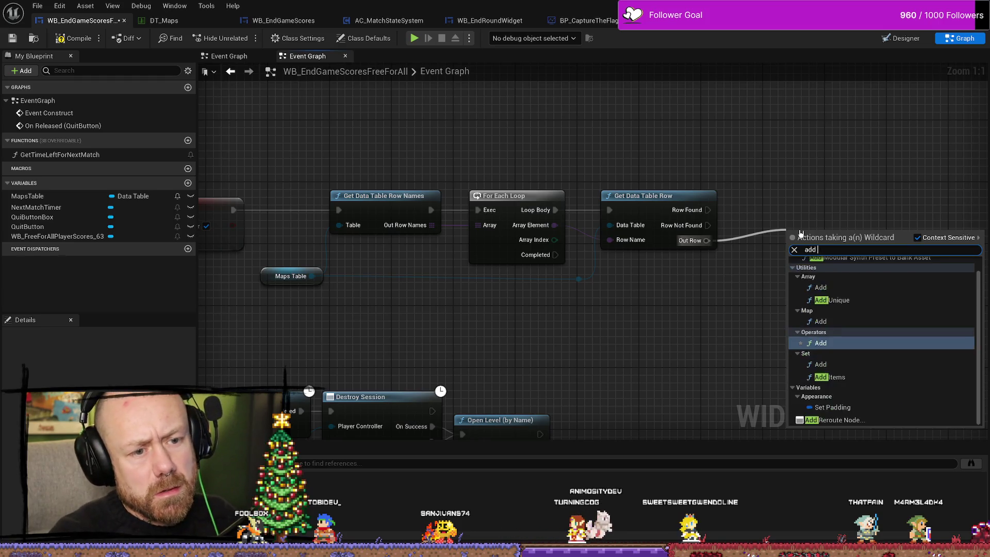
{"action": "key", "text": "Return"}
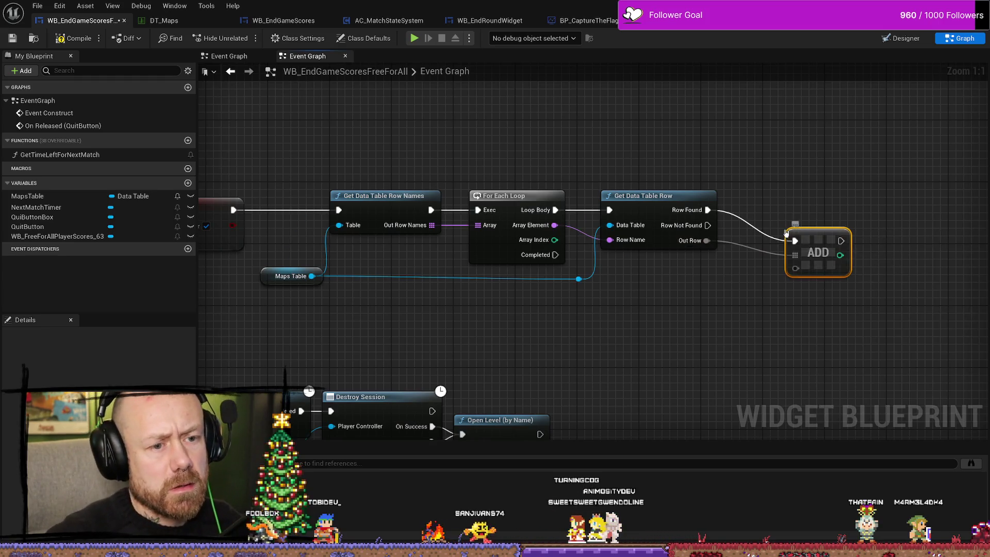
{"action": "left_click_drag", "start_coordinate": [811, 242], "coordinate": [788, 212]}
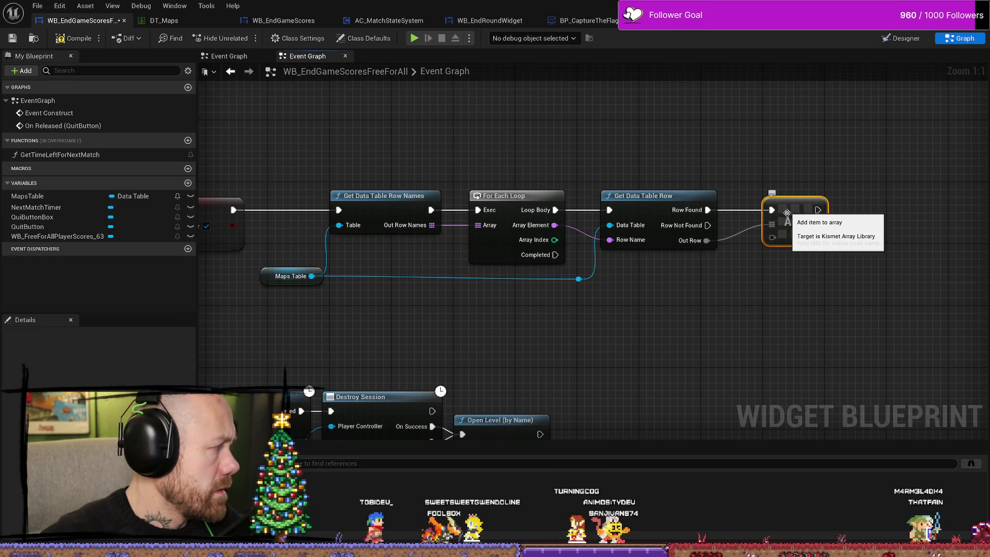
{"action": "mouse_move", "coordinate": [770, 237]}
{"action": "left_mouse_down"}
{"action": "mouse_move", "coordinate": [736, 248]}
{"action": "mouse_move", "coordinate": [707, 240]}
{"action": "left_mouse_up"}
Step: Remove the wrong link from the Add node, shift the lookup loop nodes left, and compile with F7
{"action": "right_click", "coordinate": [772, 224]}
{"action": "left_click", "coordinate": [804, 217]}
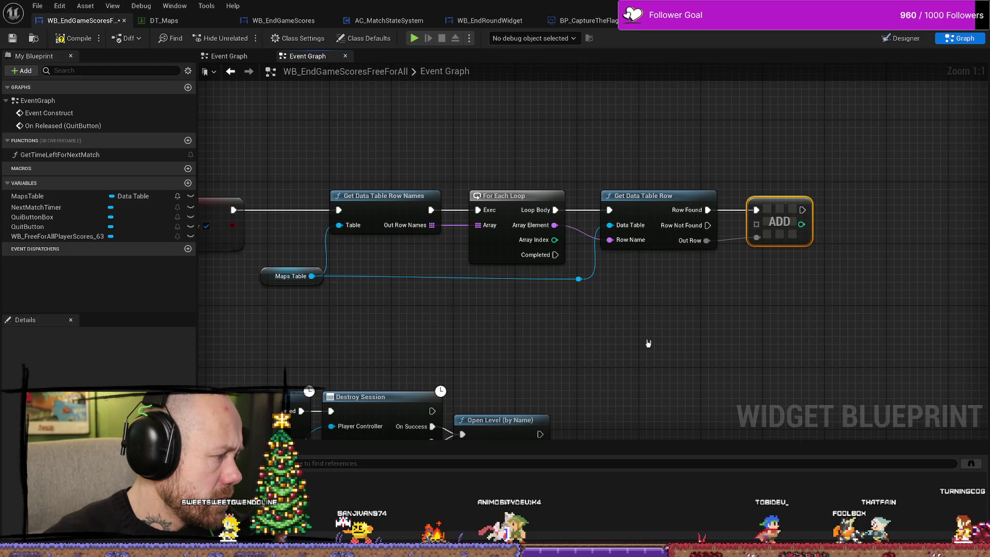
{"action": "mouse_move", "coordinate": [973, 159]}
{"action": "left_mouse_down"}
{"action": "mouse_move", "coordinate": [420, 288]}
{"action": "mouse_move", "coordinate": [310, 287]}
{"action": "left_mouse_up"}
{"action": "left_click_drag", "start_coordinate": [390, 195], "coordinate": [383, 194]}
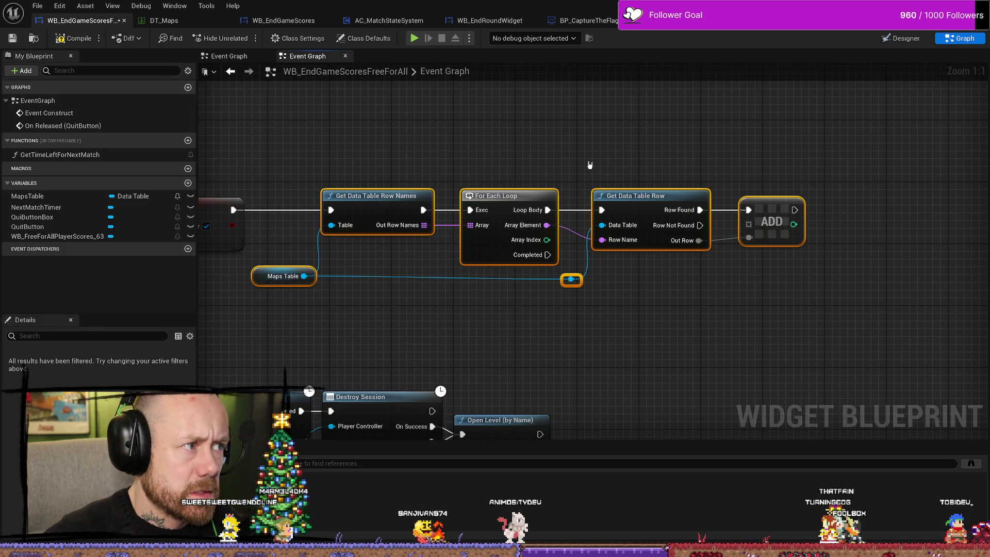
{"action": "key", "text": "F7"}
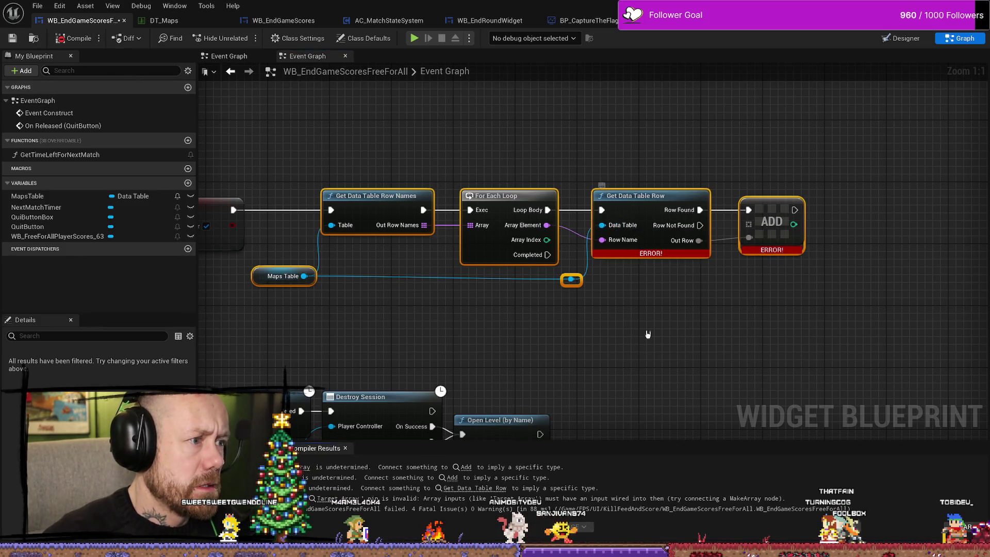
Step: Delete the Maps Table reroute link, set Get Data Table Row's data table to DT_Maps, and recompile
{"action": "mouse_move", "coordinate": [655, 230]}
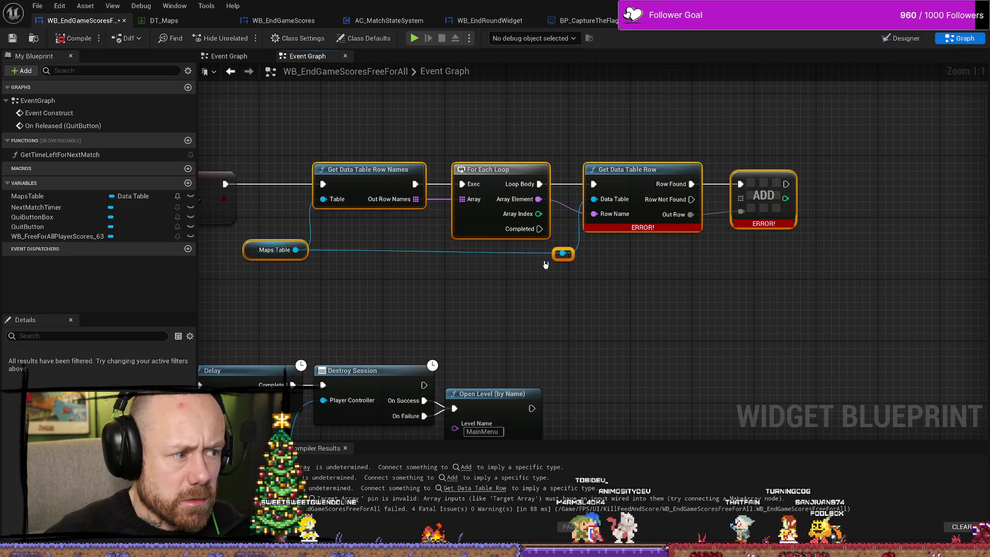
{"action": "left_click", "coordinate": [281, 250]}
{"action": "scroll", "coordinate": [149, 363], "scroll_direction": "down", "scroll_amount": 5}
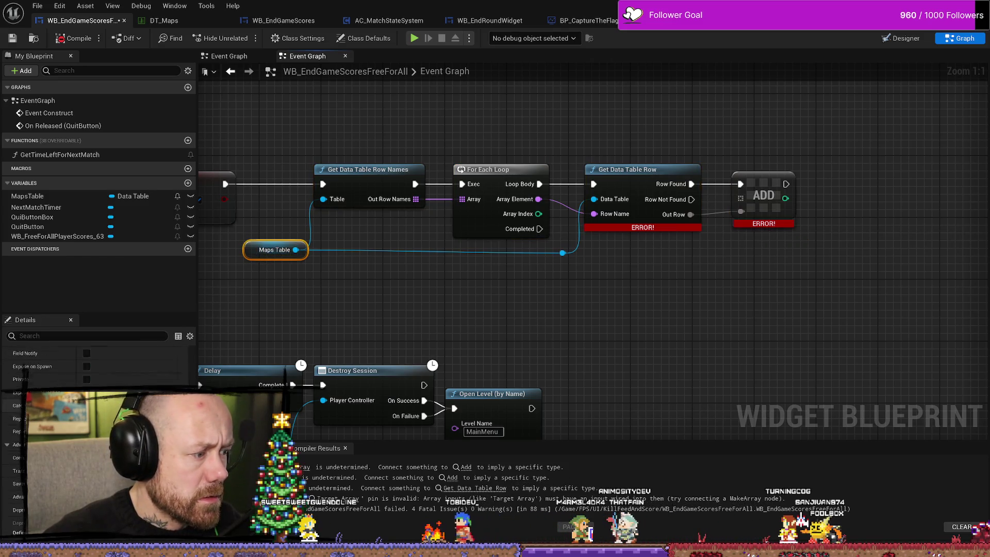
{"action": "left_click", "coordinate": [586, 331]}
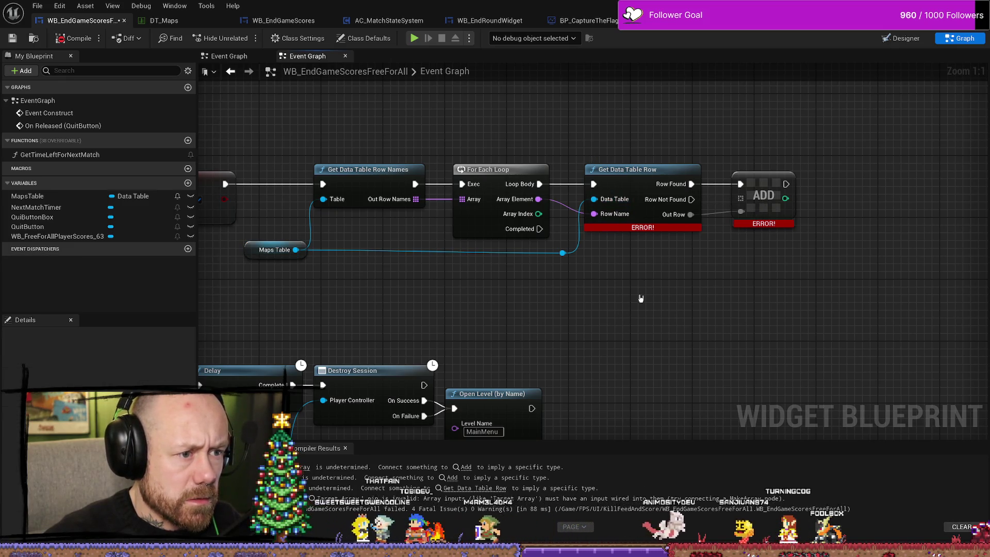
{"action": "left_click", "coordinate": [565, 251]}
{"action": "key", "text": "Delete"}
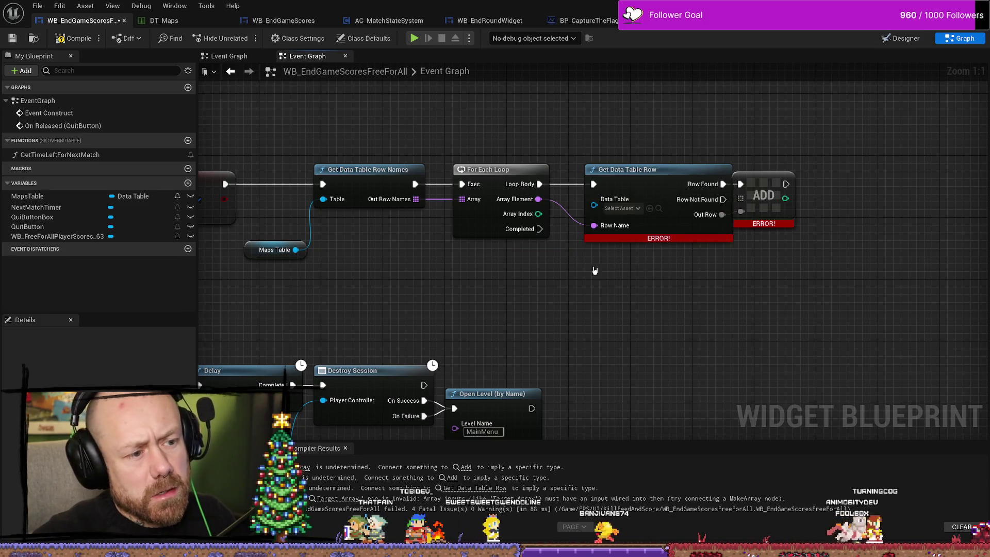
{"action": "left_click", "coordinate": [623, 208]}
{"action": "left_click", "coordinate": [680, 276]}
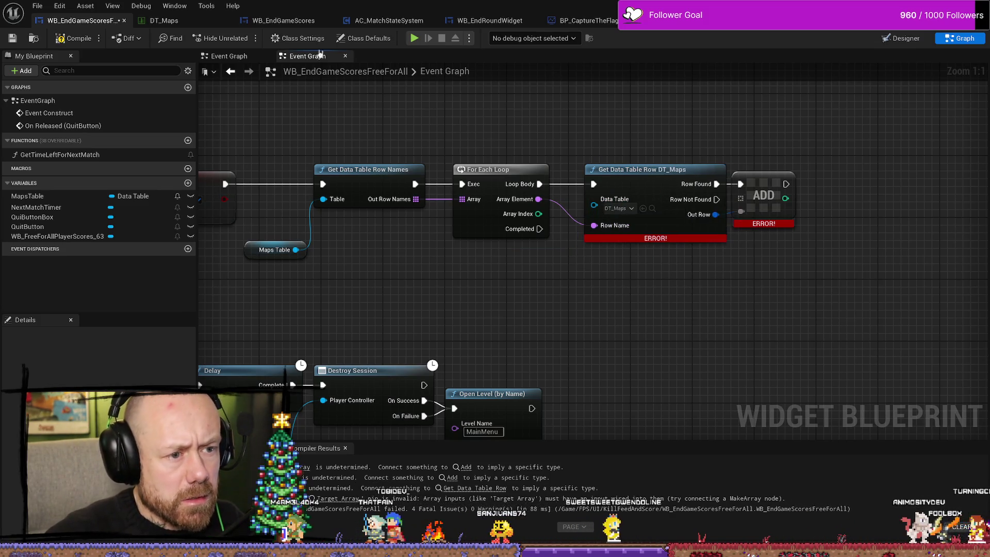
{"action": "left_click", "coordinate": [74, 38]}
Step: Nudge the Get Data Table Row and Maps Table nodes into place
{"action": "left_click_drag", "start_coordinate": [665, 170], "coordinate": [658, 171]}
{"action": "mouse_move", "coordinate": [475, 295]}
{"action": "left_mouse_down"}
{"action": "mouse_move", "coordinate": [567, 262]}
{"action": "mouse_move", "coordinate": [582, 276]}
{"action": "mouse_move", "coordinate": [667, 289]}
{"action": "left_mouse_up"}
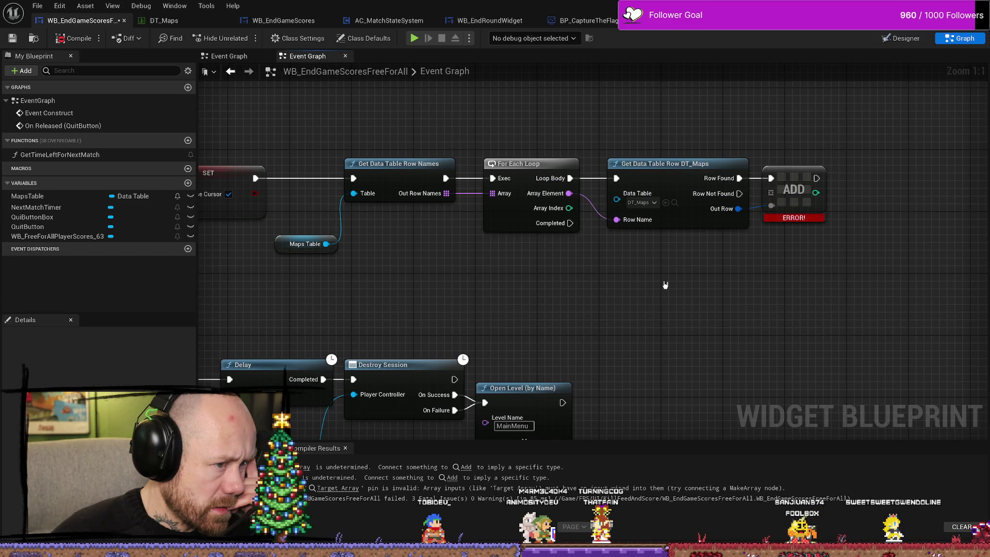
{"action": "mouse_move", "coordinate": [327, 251]}
{"action": "left_mouse_down"}
{"action": "mouse_move", "coordinate": [319, 251]}
{"action": "mouse_move", "coordinate": [593, 216]}
{"action": "mouse_move", "coordinate": [616, 199]}
{"action": "mouse_move", "coordinate": [615, 253]}
{"action": "mouse_move", "coordinate": [493, 260]}
{"action": "mouse_move", "coordinate": [353, 194]}
{"action": "left_mouse_up"}
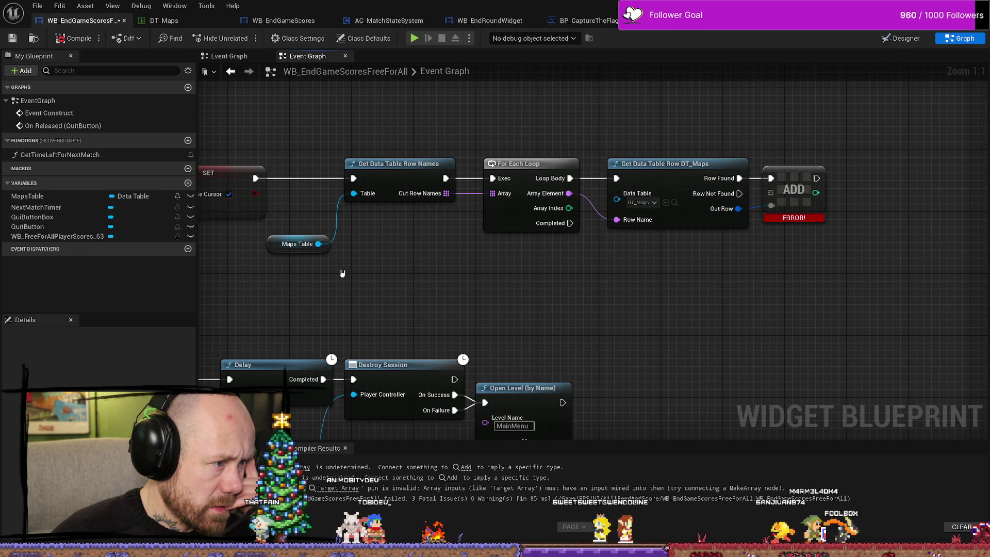
{"action": "left_click_drag", "start_coordinate": [277, 249], "coordinate": [285, 233]}
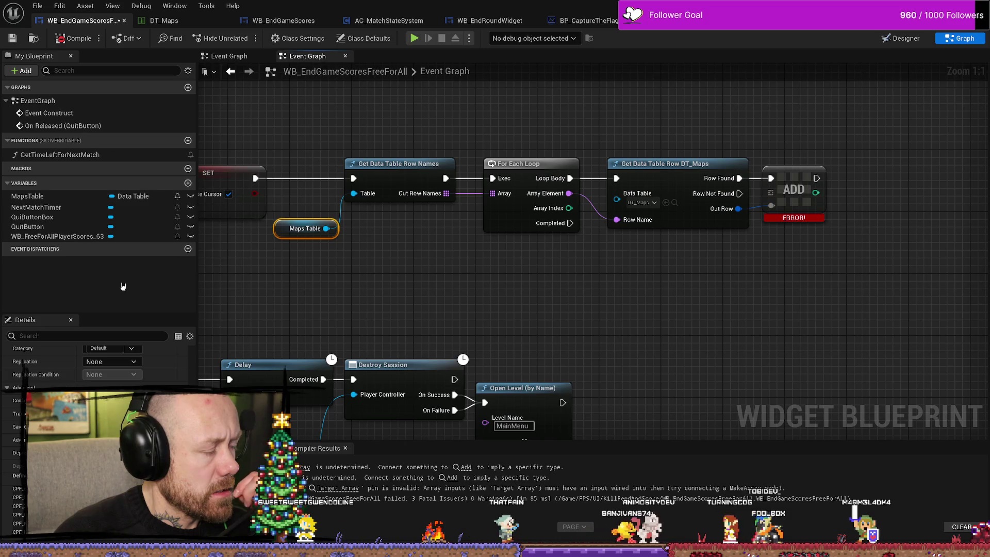
Step: Add a new blueprint variable and name it MapNames
{"action": "left_click", "coordinate": [188, 184]}
{"action": "type", "text": "fnameA"}
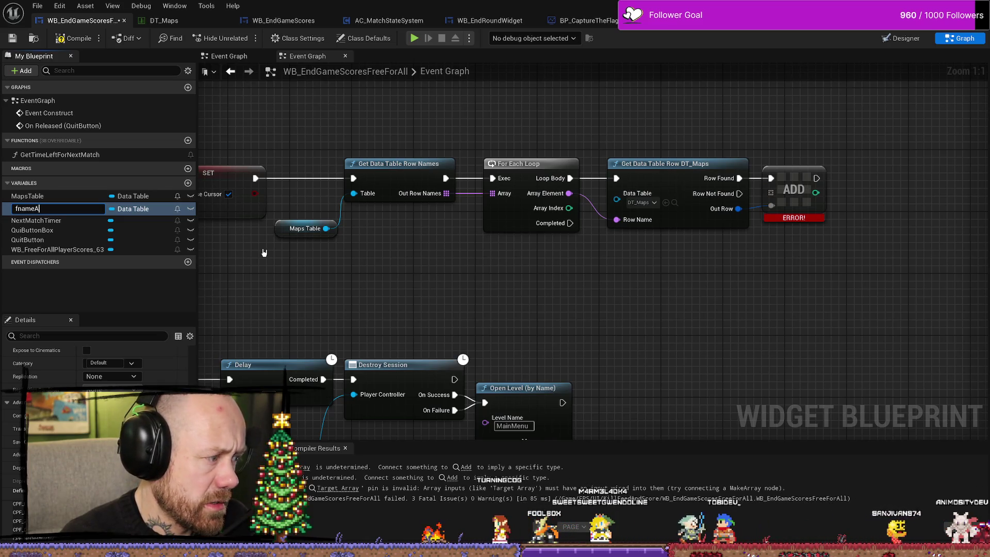
{"action": "type", "text": "rray"}
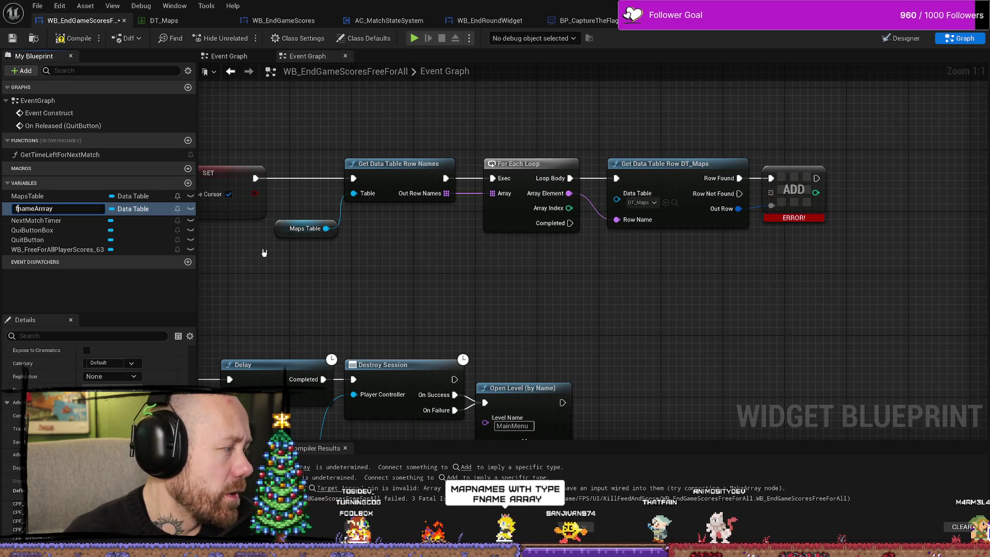
{"action": "key", "text": "Home"}
{"action": "key", "text": "Right"}
{"action": "key", "text": "BackSpace"}
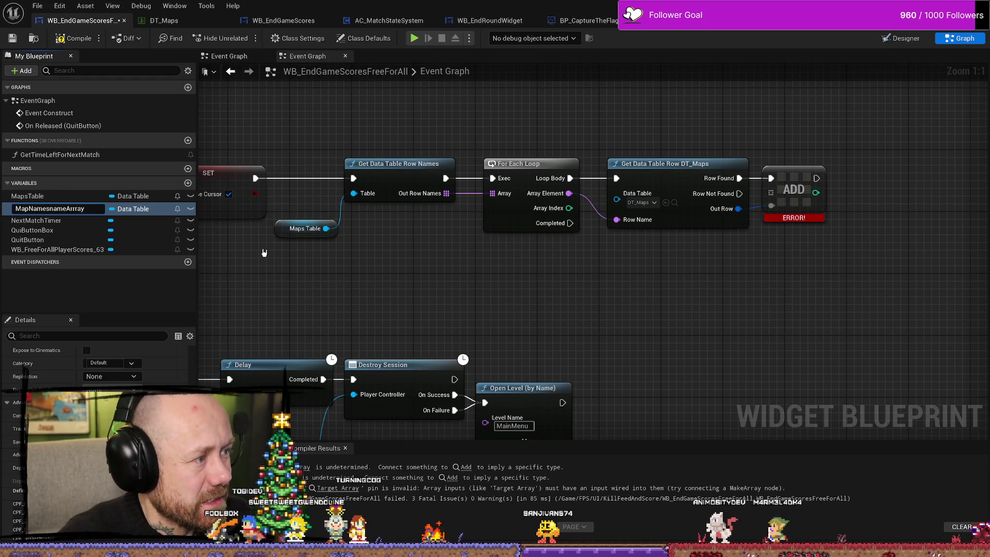
{"action": "key", "text": "BackSpace"}
{"action": "key", "text": "BackSpace"}
{"action": "key", "text": "BackSpace"}
{"action": "key", "text": "Return"}
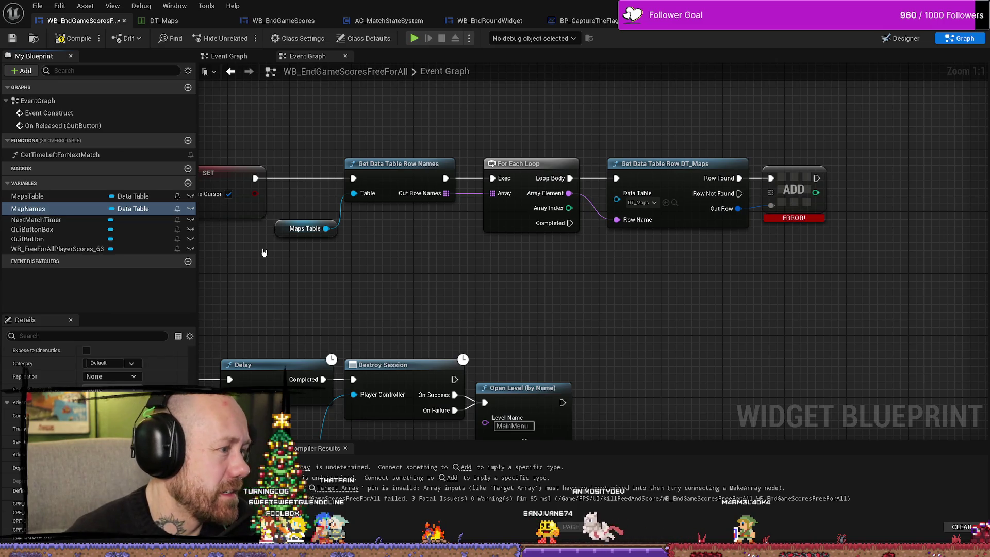
Step: Set the MapNames variable type to an array of Name
{"action": "left_click", "coordinate": [155, 209]}
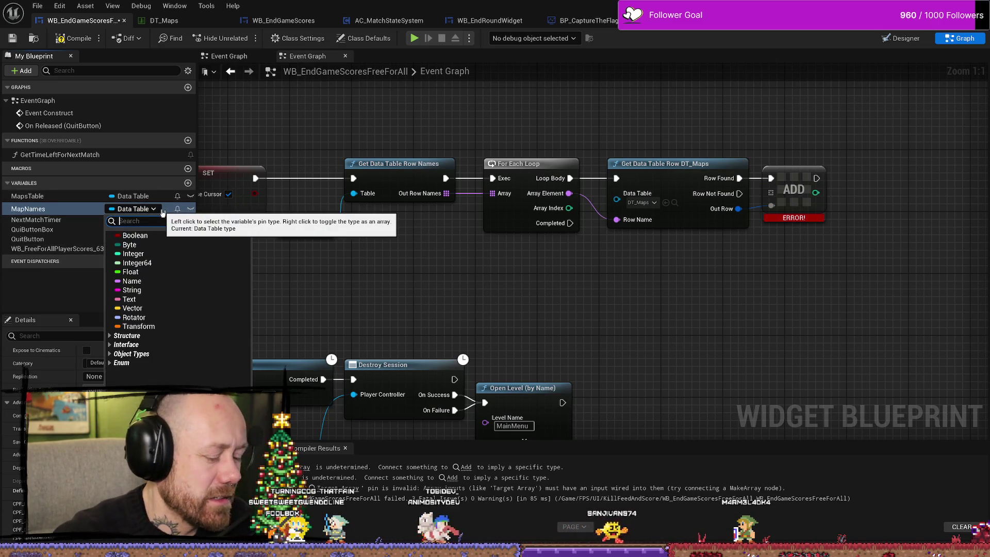
{"action": "type", "text": "fname"}
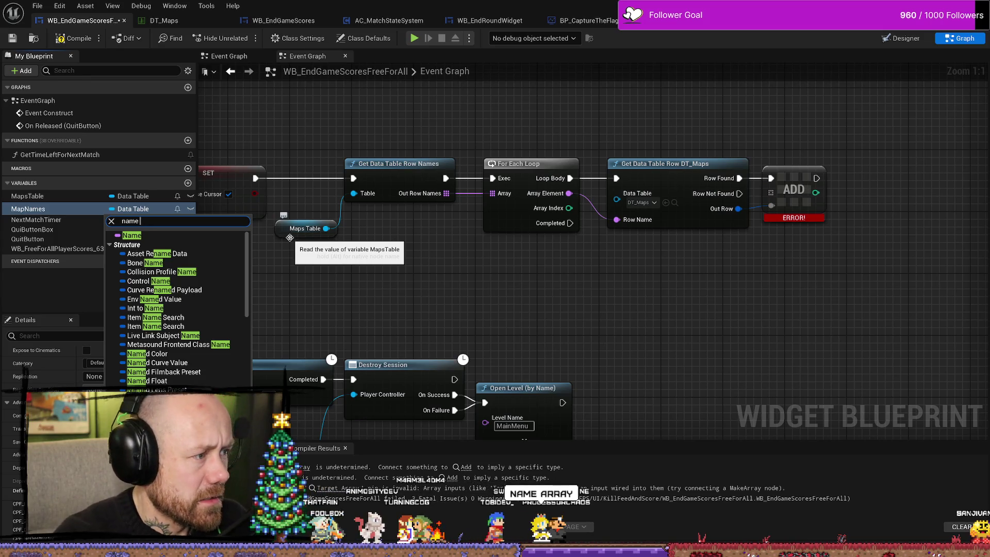
{"action": "type", "text": "a"}
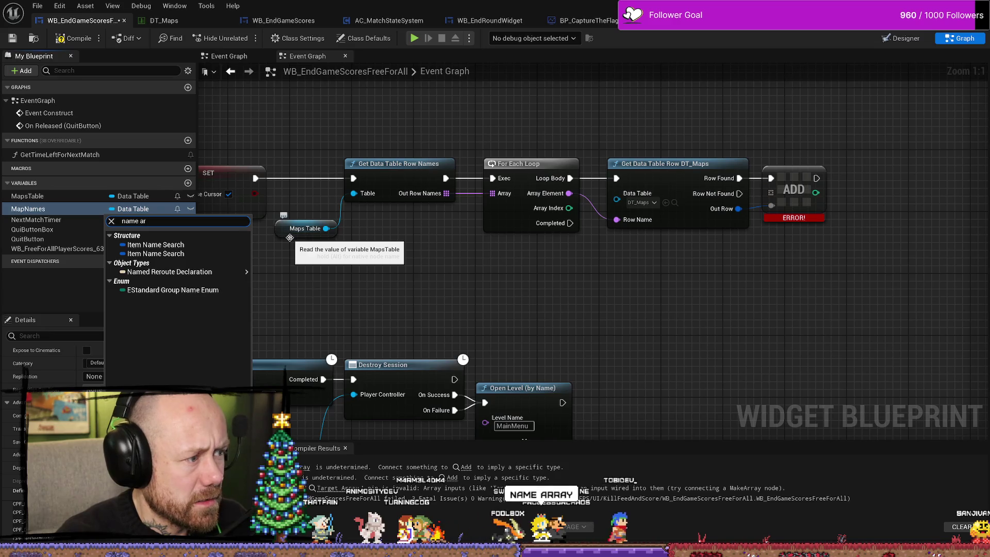
{"action": "key", "text": "BackSpace"}
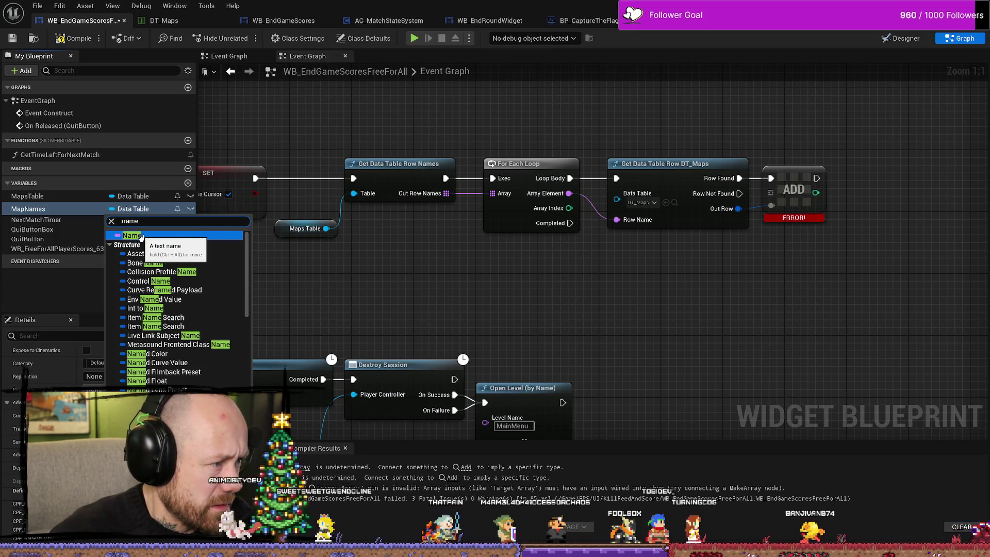
{"action": "scroll", "coordinate": [171, 351], "scroll_direction": "down", "scroll_amount": 1}
{"action": "scroll", "coordinate": [172, 356], "scroll_direction": "down", "scroll_amount": 2}
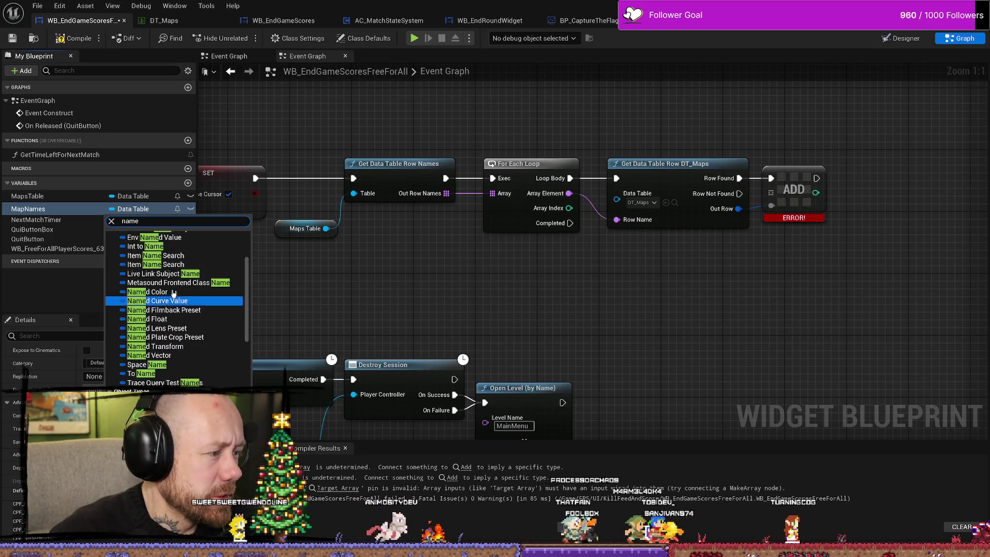
{"action": "scroll", "coordinate": [176, 310], "scroll_direction": "up", "scroll_amount": 3}
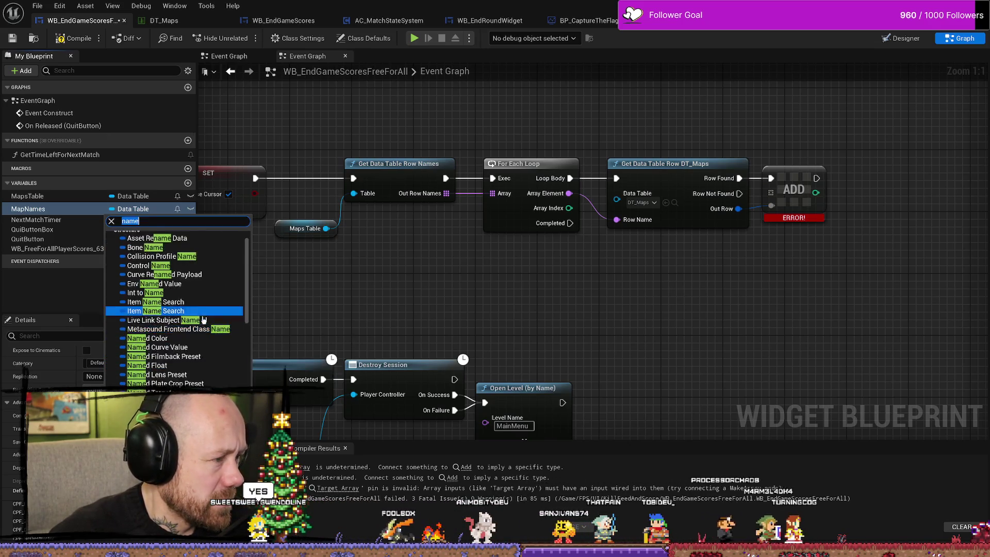
{"action": "left_click", "coordinate": [136, 237]}
{"action": "left_click", "coordinate": [111, 209]}
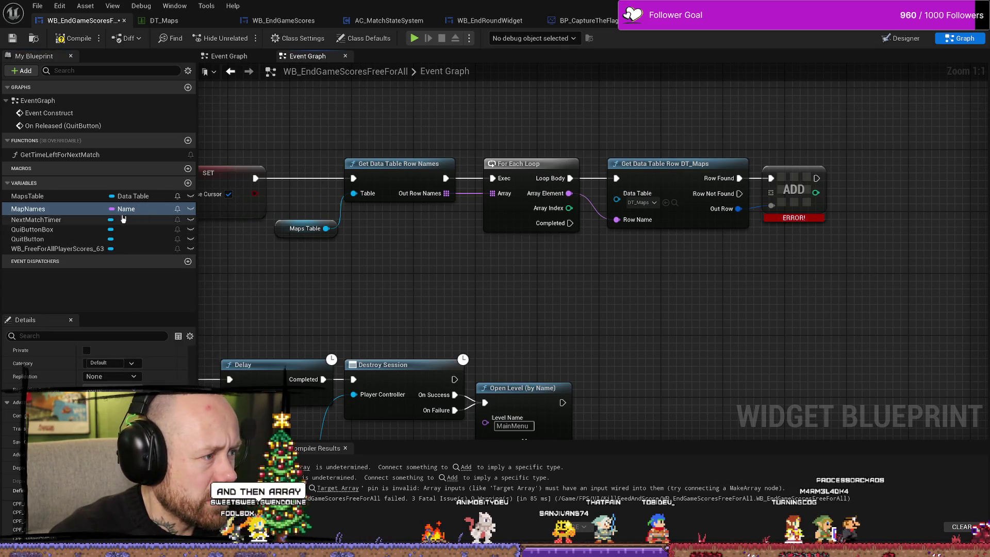
{"action": "left_click", "coordinate": [124, 231]}
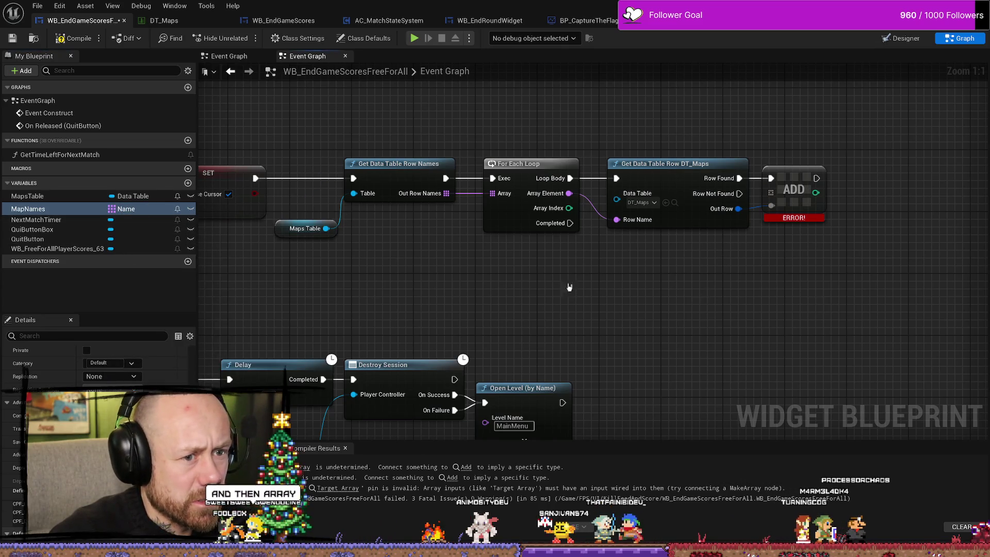
{"action": "left_click_drag", "start_coordinate": [851, 283], "coordinate": [745, 287]}
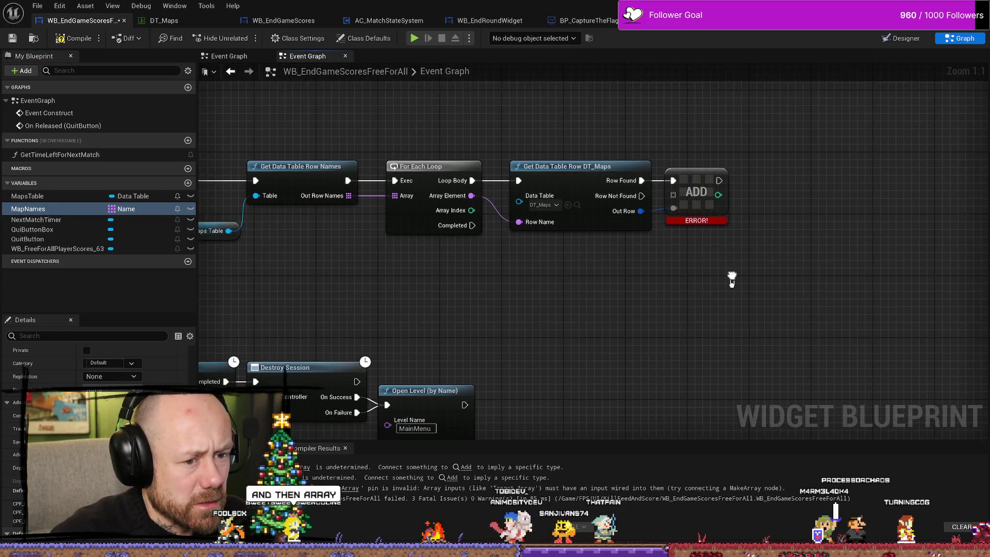
Step: Drop MapNames into the graph as a Set Map Names node
{"action": "left_click_drag", "start_coordinate": [691, 193], "coordinate": [698, 194]}
{"action": "left_click", "coordinate": [628, 279]}
{"action": "left_click_drag", "start_coordinate": [715, 118], "coordinate": [698, 254]}
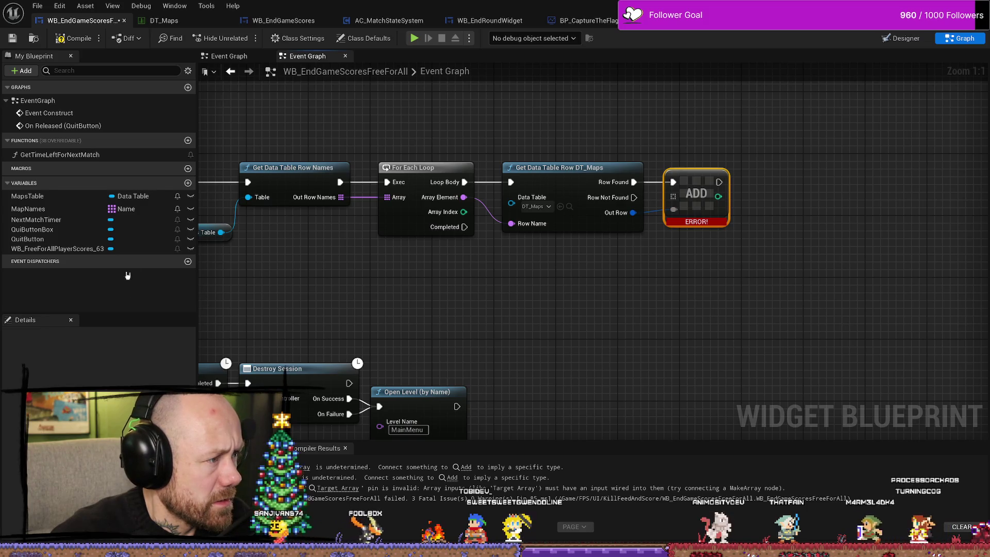
{"action": "mouse_move", "coordinate": [31, 209]}
{"action": "left_mouse_down"}
{"action": "mouse_move", "coordinate": [653, 327]}
{"action": "mouse_move", "coordinate": [734, 254]}
{"action": "mouse_move", "coordinate": [720, 216]}
{"action": "left_mouse_up"}
{"action": "left_click", "coordinate": [689, 351]}
Step: Try replacing the Add node with Set Map Names wiring, then undo to restore the Add node
{"action": "left_click", "coordinate": [696, 178]}
{"action": "key", "text": "Delete"}
{"action": "mouse_move", "coordinate": [634, 182]}
{"action": "left_mouse_down"}
{"action": "mouse_move", "coordinate": [690, 221]}
{"action": "mouse_move", "coordinate": [718, 196]}
{"action": "mouse_move", "coordinate": [711, 177]}
{"action": "left_mouse_up"}
{"action": "mouse_move", "coordinate": [633, 213]}
{"action": "left_mouse_down"}
{"action": "mouse_move", "coordinate": [693, 200]}
{"action": "mouse_move", "coordinate": [676, 236]}
{"action": "mouse_move", "coordinate": [676, 226]}
{"action": "left_mouse_up"}
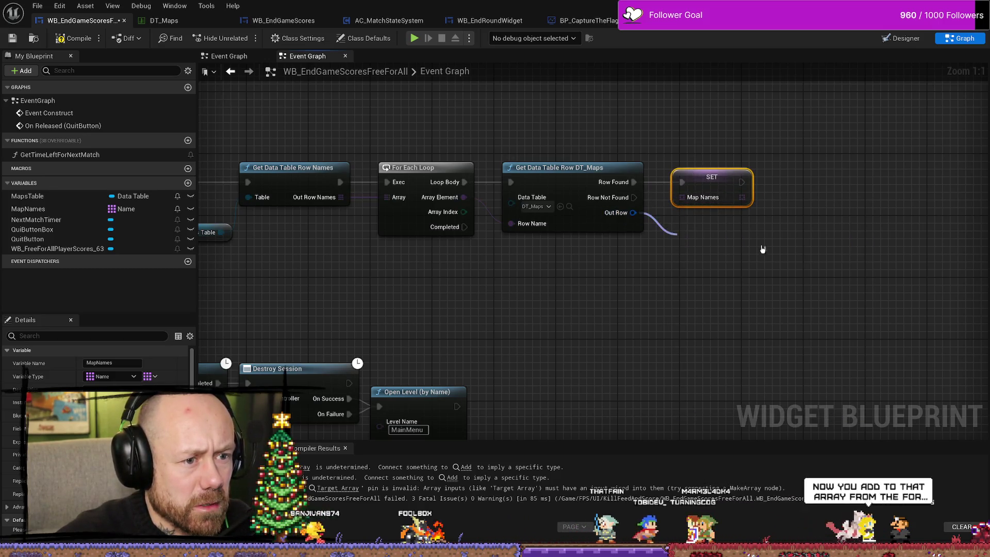
{"action": "left_click", "coordinate": [763, 249]}
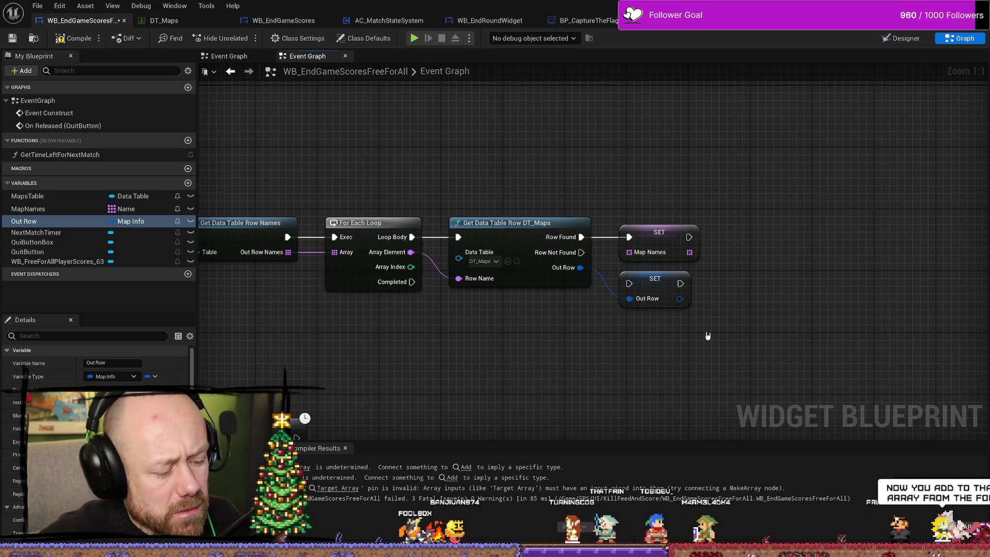
{"action": "key", "text": "ctrl+z"}
{"action": "key", "text": "ctrl+z"}
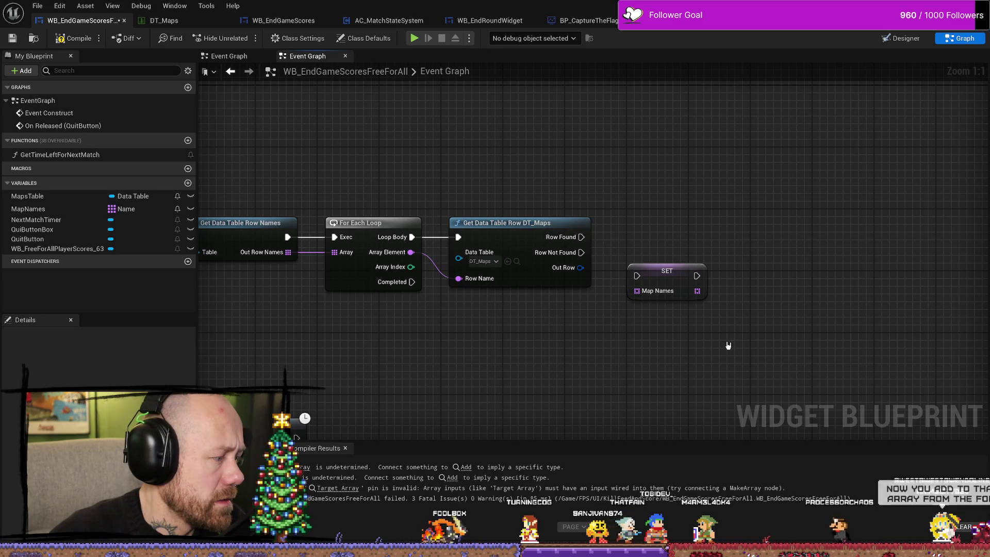
{"action": "key", "text": "ctrl+z"}
{"action": "key", "text": "ctrl+z"}
Step: Move the Set Map Names node below the Add node
{"action": "left_click_drag", "start_coordinate": [686, 322], "coordinate": [626, 341]}
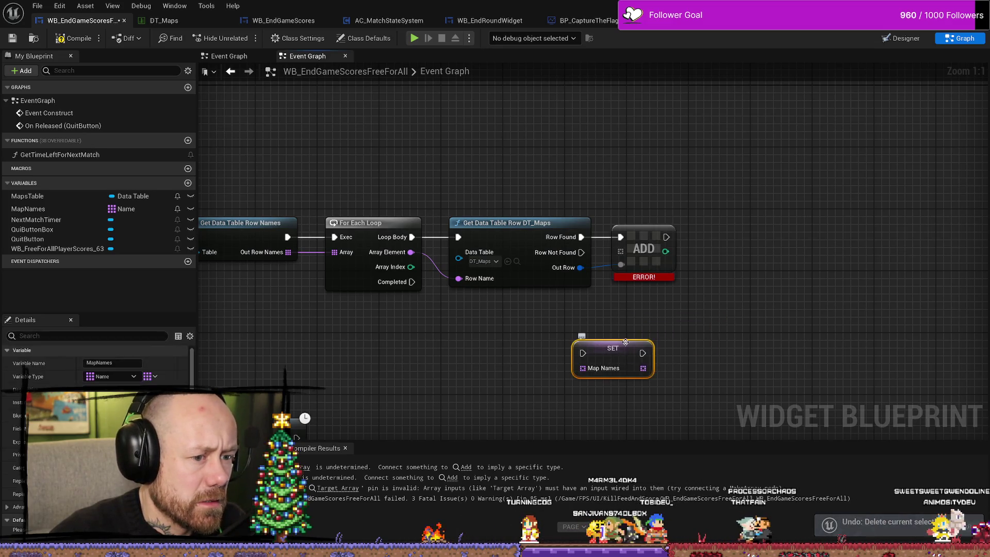
{"action": "left_click", "coordinate": [619, 330]}
{"action": "left_click", "coordinate": [618, 346]}
Step: Delete the Set Map Names node and reframe the view around the loop and Maps Table nodes
{"action": "key", "text": "Delete"}
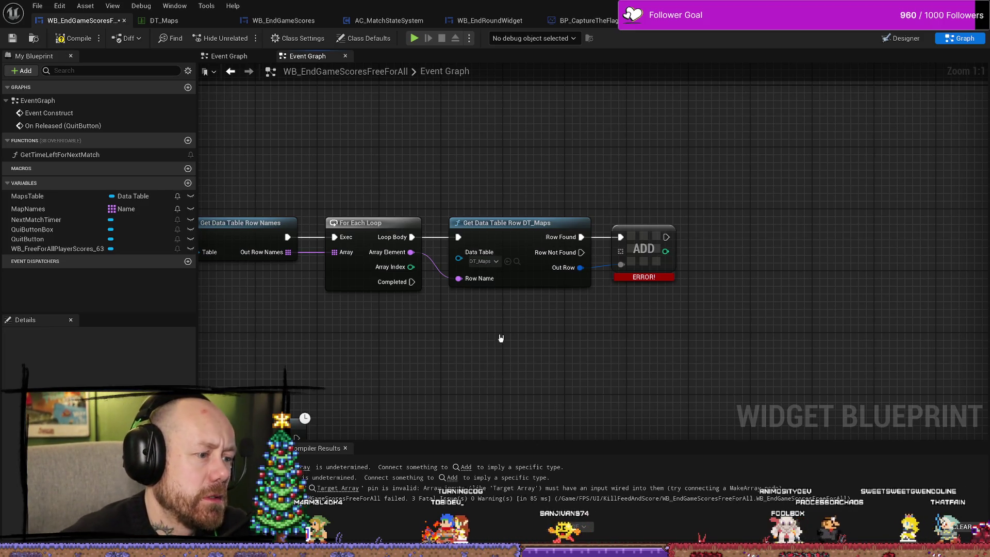
{"action": "mouse_move", "coordinate": [500, 318]}
{"action": "left_mouse_down"}
{"action": "mouse_move", "coordinate": [588, 314]}
{"action": "mouse_move", "coordinate": [557, 347]}
{"action": "left_mouse_up"}
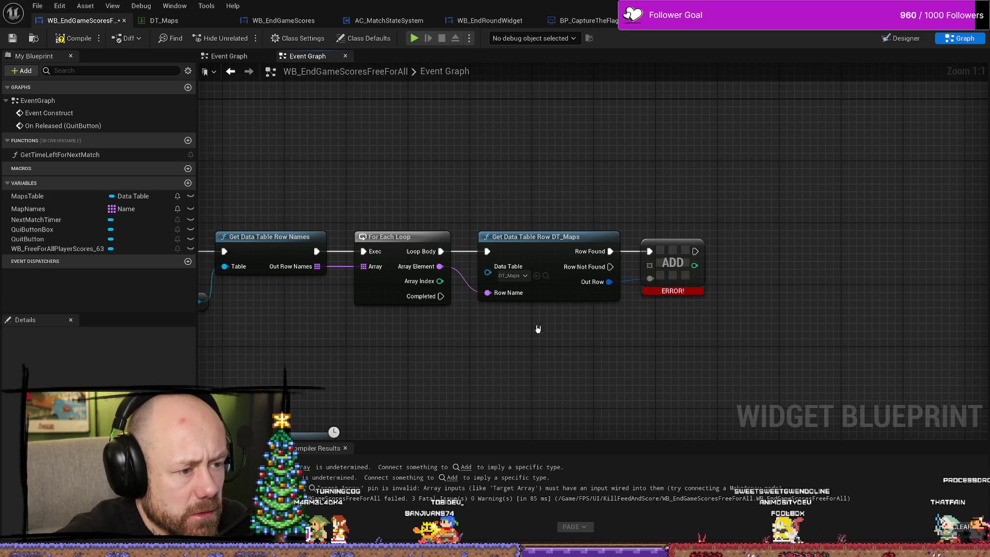
{"action": "left_click", "coordinate": [445, 273]}
{"action": "left_click_drag", "start_coordinate": [620, 381], "coordinate": [619, 350]}
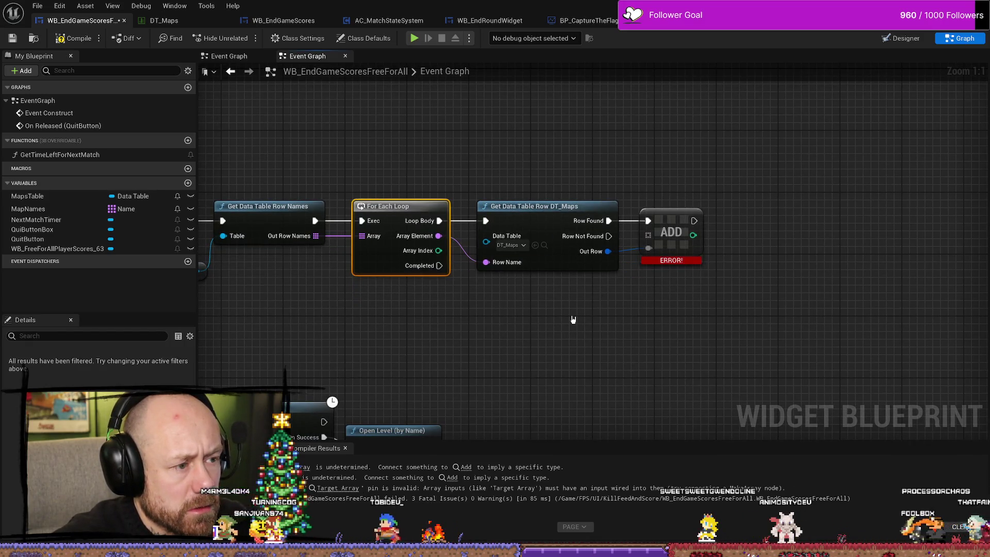
{"action": "mouse_move", "coordinate": [429, 314]}
{"action": "left_mouse_down"}
{"action": "mouse_move", "coordinate": [508, 320]}
{"action": "mouse_move", "coordinate": [423, 285]}
{"action": "left_mouse_up"}
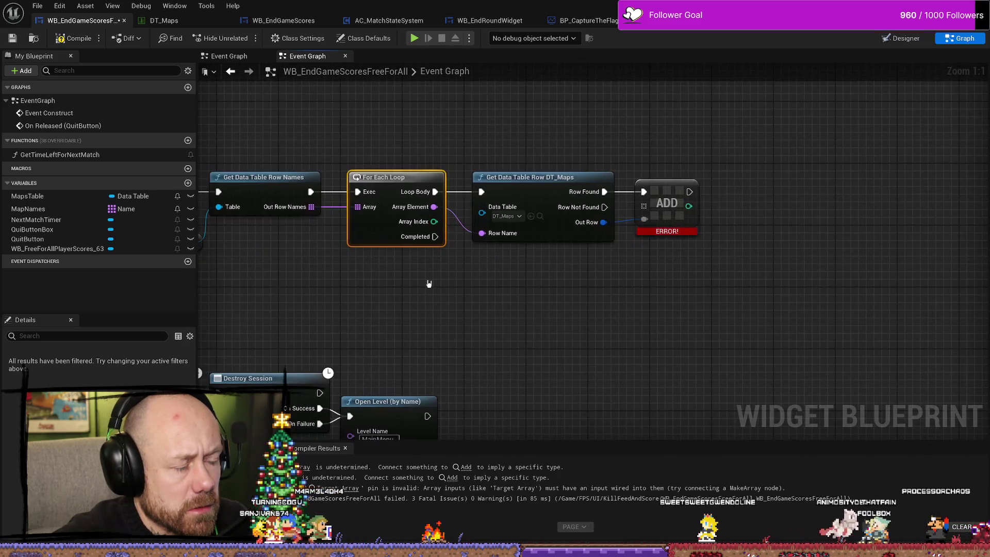
{"action": "left_click", "coordinate": [633, 310]}
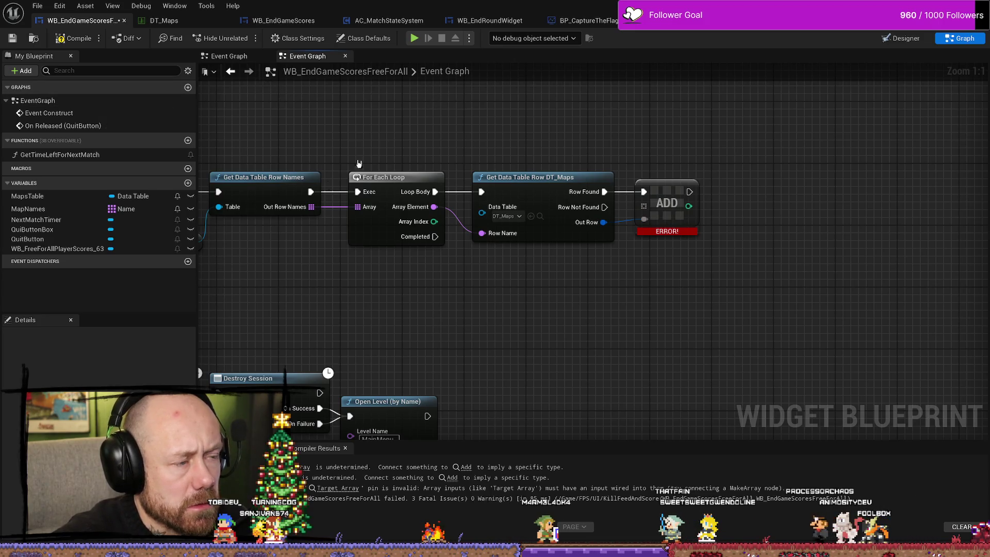
Step: Add a new SET Map Names node and place it below the Add node
{"action": "mouse_move", "coordinate": [30, 209]}
{"action": "left_mouse_down"}
{"action": "mouse_move", "coordinate": [551, 326]}
{"action": "mouse_move", "coordinate": [572, 303]}
{"action": "left_mouse_up"}
{"action": "left_click", "coordinate": [569, 337]}
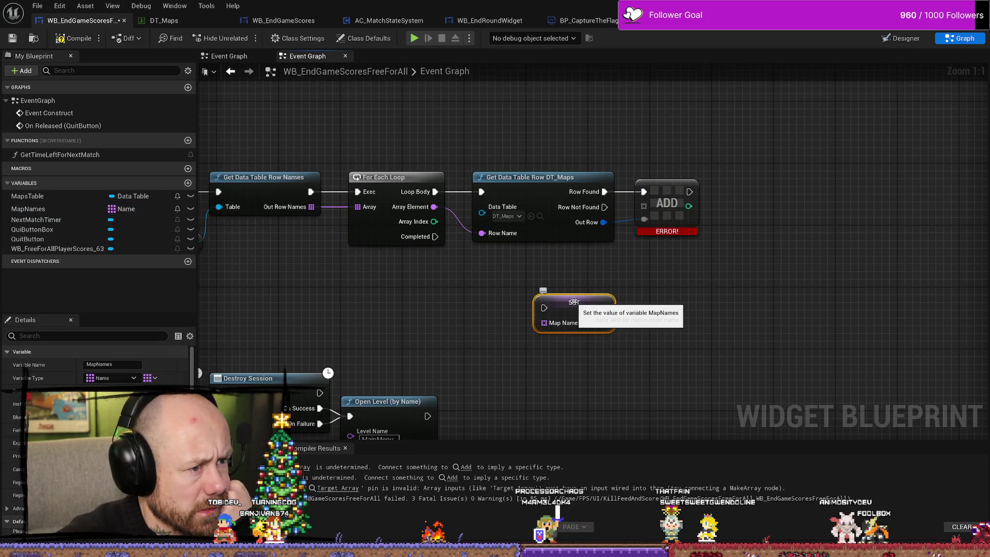
{"action": "left_click_drag", "start_coordinate": [796, 239], "coordinate": [711, 240]}
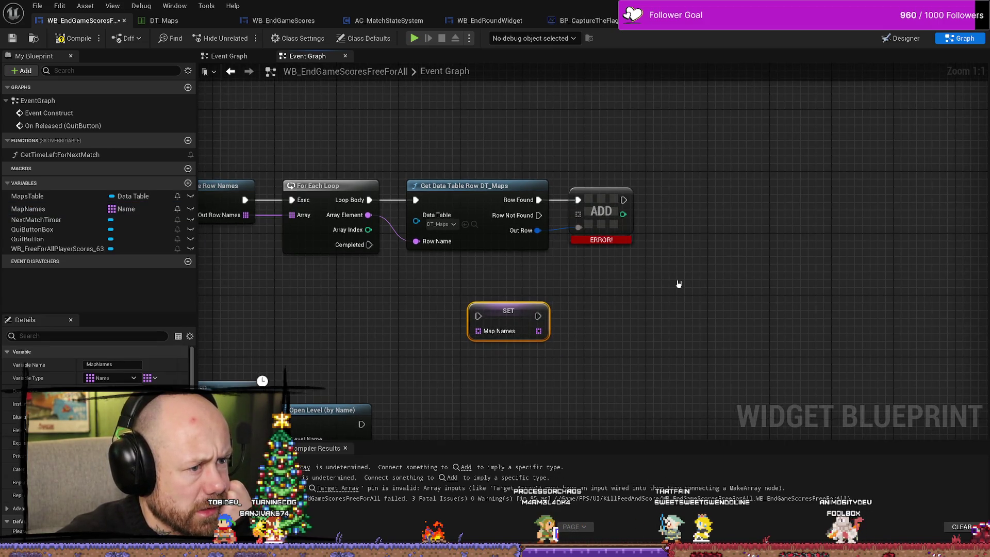
{"action": "left_click_drag", "start_coordinate": [420, 280], "coordinate": [466, 283]}
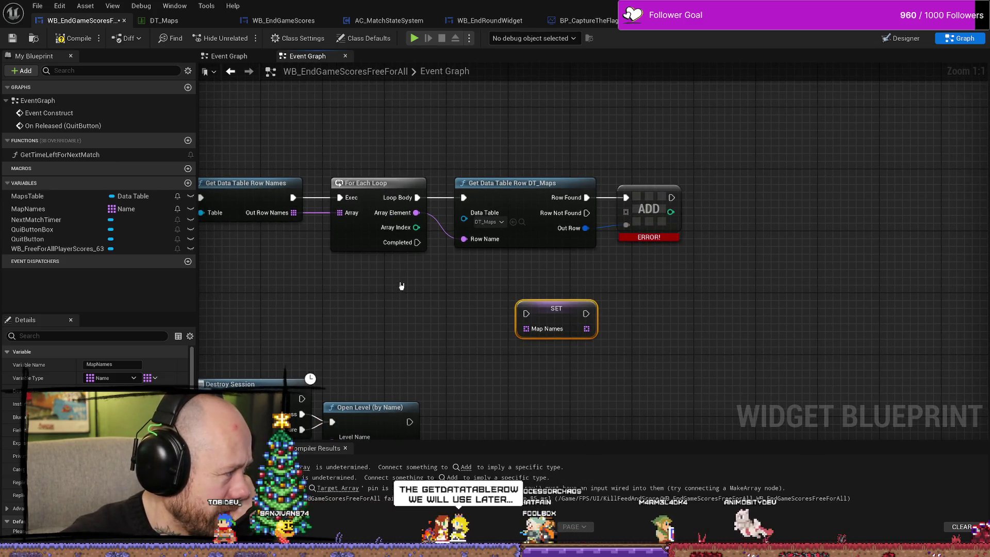
{"action": "left_click_drag", "start_coordinate": [440, 289], "coordinate": [502, 285]}
{"action": "left_click_drag", "start_coordinate": [617, 305], "coordinate": [633, 275]}
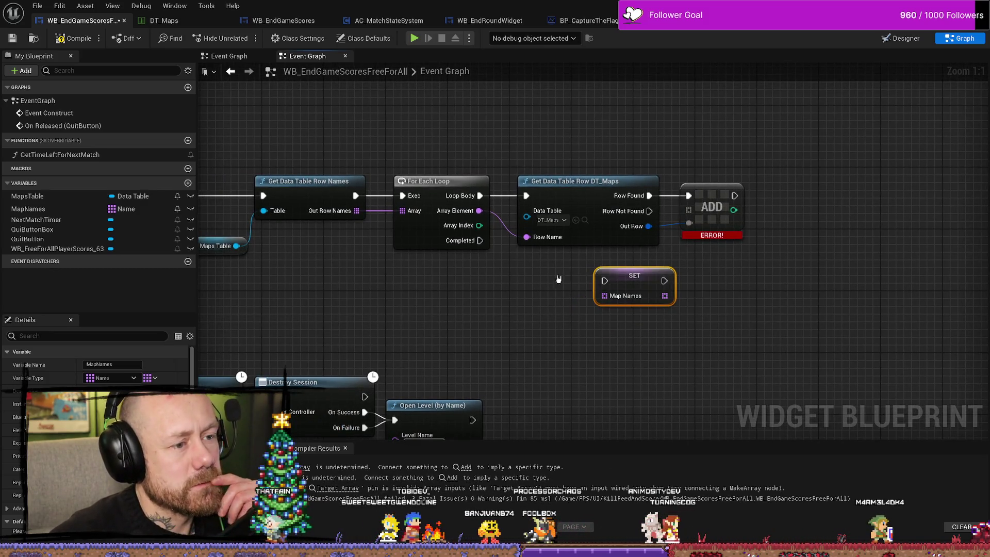
{"action": "left_click_drag", "start_coordinate": [779, 289], "coordinate": [733, 285]}
{"action": "left_click_drag", "start_coordinate": [593, 286], "coordinate": [701, 285]}
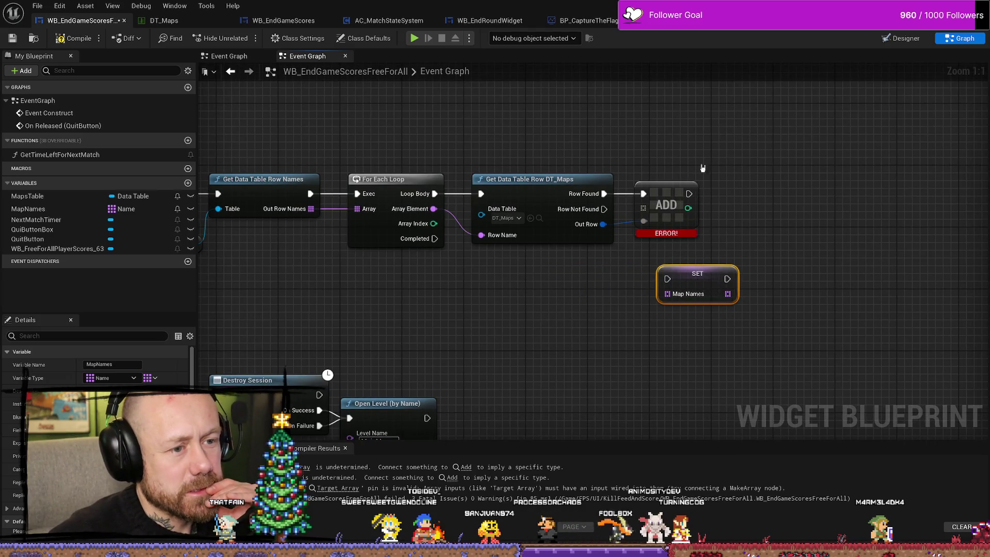
Step: Move the Add node up-right, adjust the SET node, and try wiring each row name to Map Names
{"action": "left_click", "coordinate": [669, 225]}
{"action": "mouse_move", "coordinate": [685, 215]}
{"action": "left_mouse_down"}
{"action": "mouse_move", "coordinate": [683, 181]}
{"action": "mouse_move", "coordinate": [778, 184]}
{"action": "left_mouse_up"}
{"action": "left_click_drag", "start_coordinate": [709, 266], "coordinate": [708, 259]}
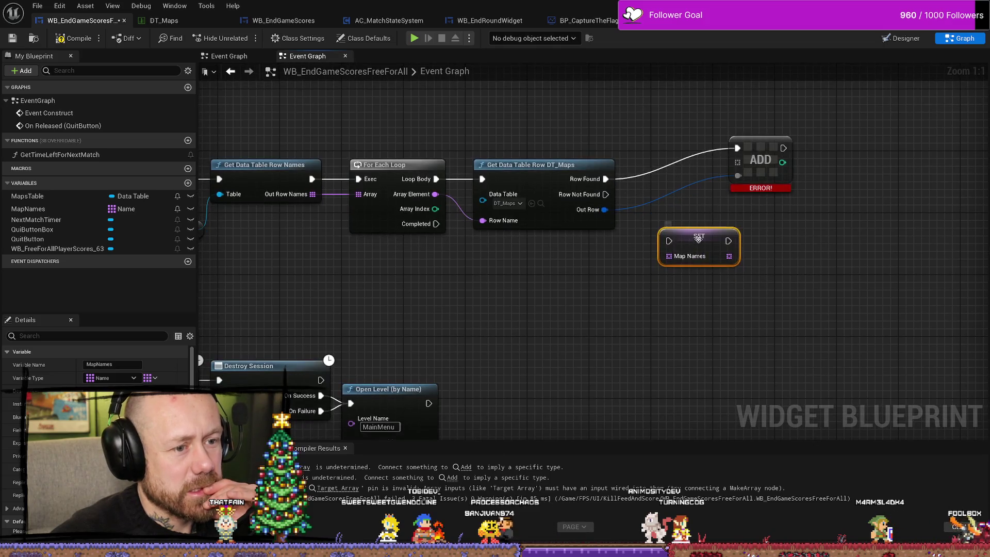
{"action": "mouse_move", "coordinate": [535, 284]}
{"action": "left_mouse_down"}
{"action": "mouse_move", "coordinate": [584, 271]}
{"action": "mouse_move", "coordinate": [570, 259]}
{"action": "left_mouse_up"}
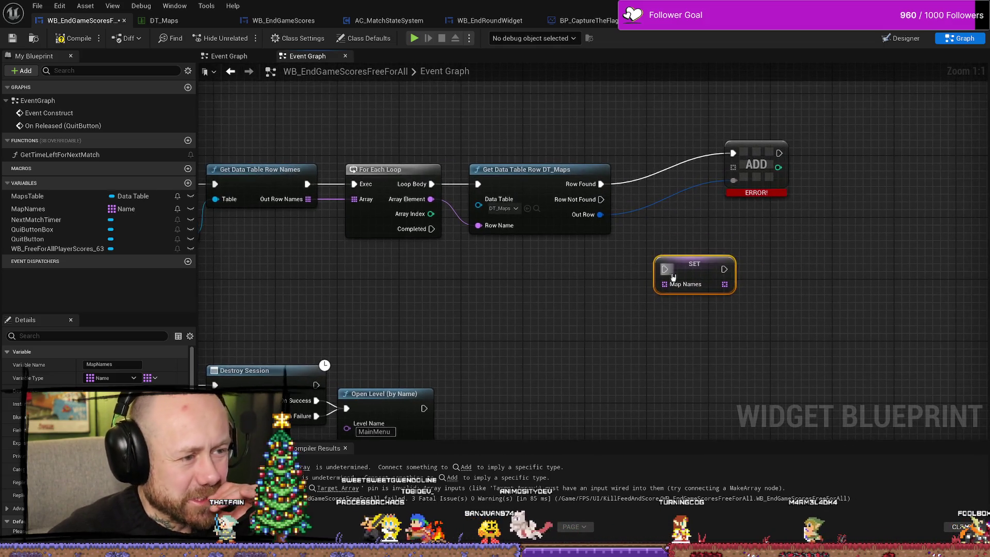
{"action": "left_click_drag", "start_coordinate": [722, 258], "coordinate": [707, 251]}
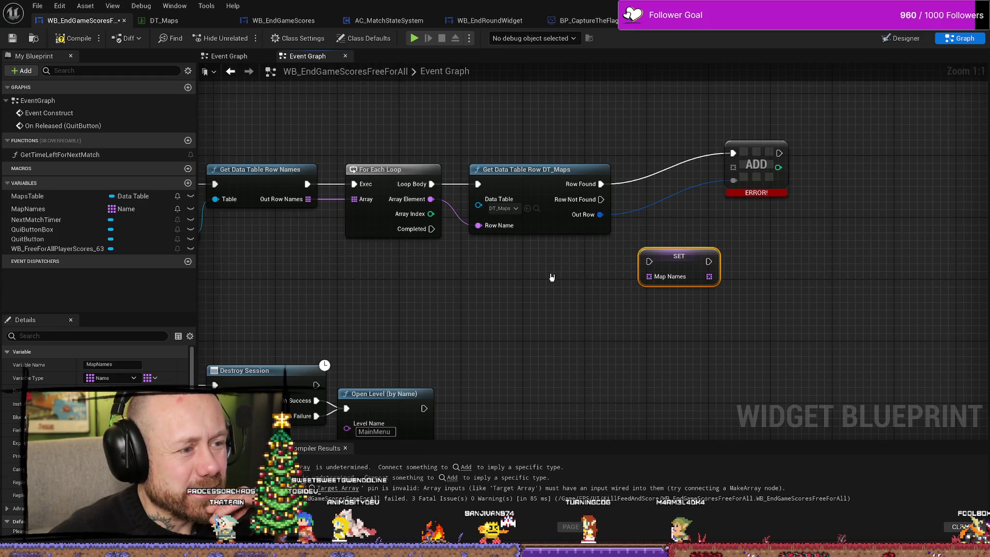
{"action": "mouse_move", "coordinate": [431, 199]}
{"action": "left_mouse_down"}
{"action": "mouse_move", "coordinate": [656, 277]}
{"action": "mouse_move", "coordinate": [579, 272]}
{"action": "left_mouse_up"}
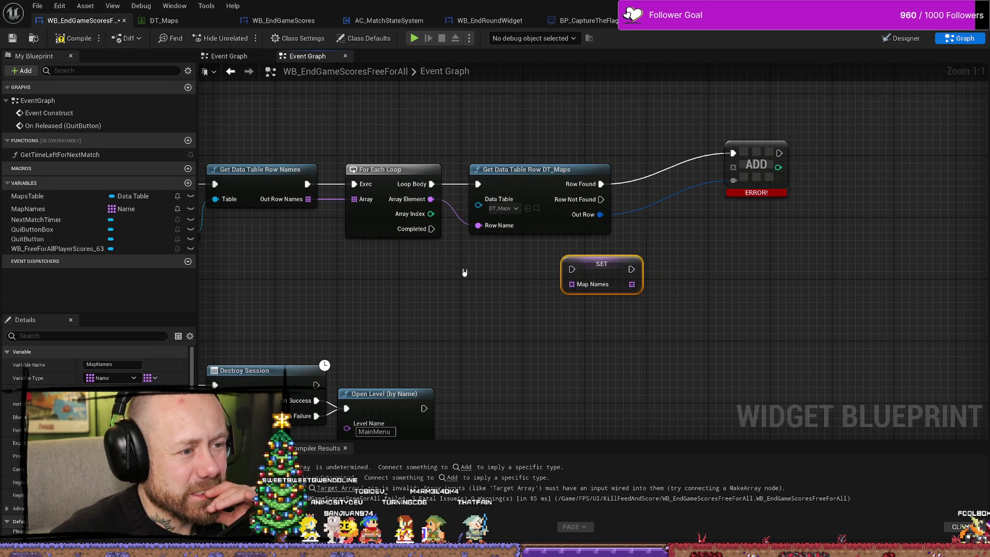
Step: Shift Get Data Table Row left and park the Add node beside it
{"action": "left_click", "coordinate": [600, 185]}
{"action": "left_click_drag", "start_coordinate": [730, 210], "coordinate": [725, 213]}
{"action": "left_click_drag", "start_coordinate": [590, 183], "coordinate": [575, 184]}
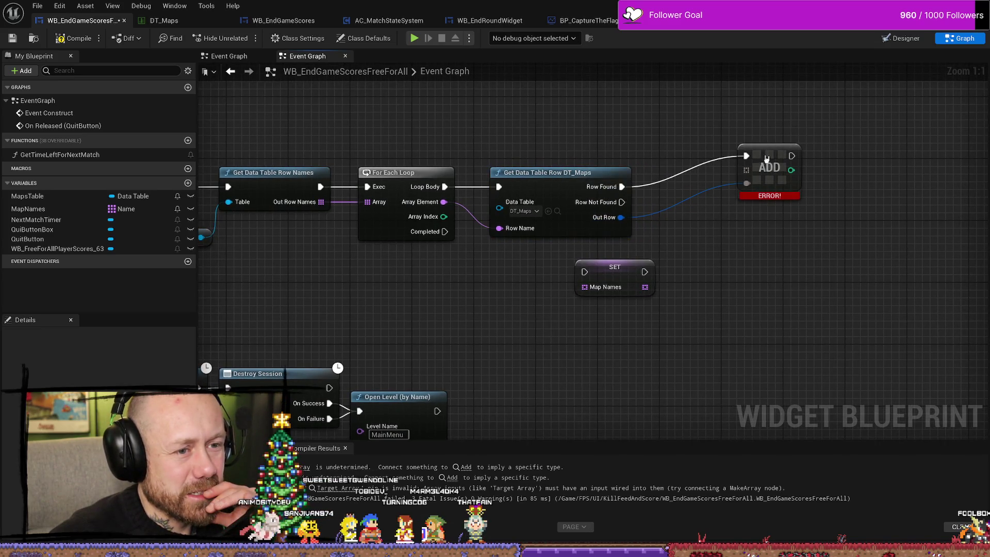
{"action": "mouse_move", "coordinate": [600, 270]}
{"action": "left_mouse_down"}
{"action": "mouse_move", "coordinate": [660, 276]}
{"action": "mouse_move", "coordinate": [662, 255]}
{"action": "left_mouse_up"}
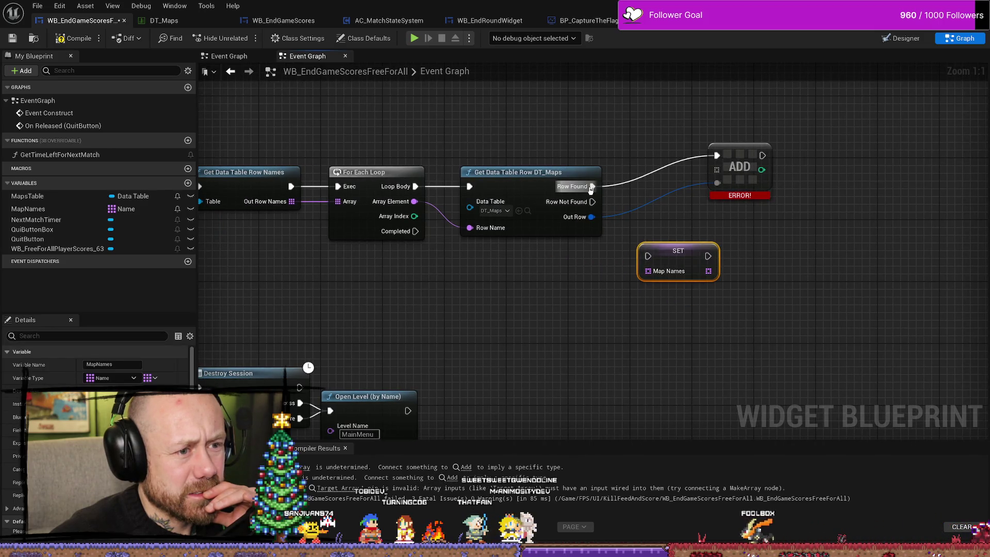
{"action": "left_click", "coordinate": [743, 168]}
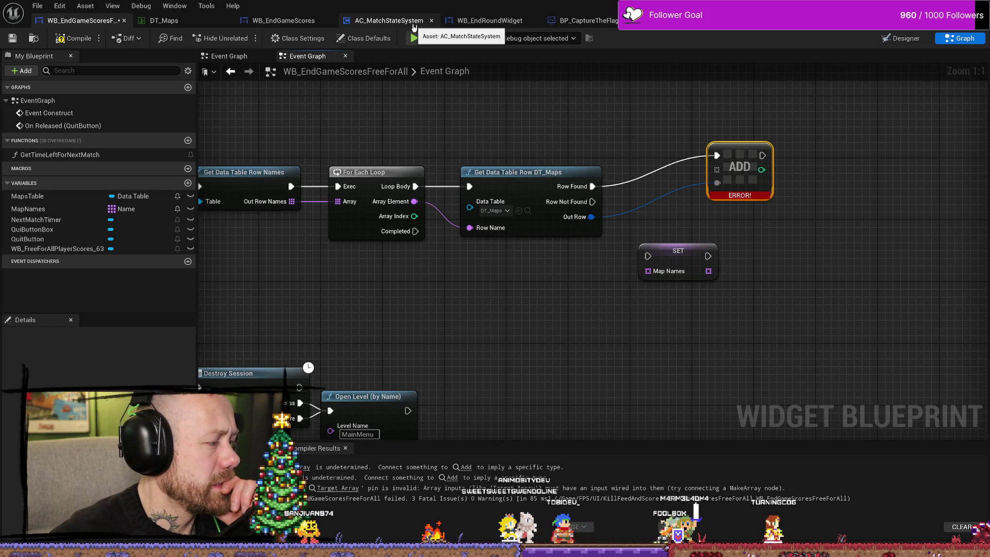
{"action": "left_click_drag", "start_coordinate": [738, 155], "coordinate": [660, 186]}
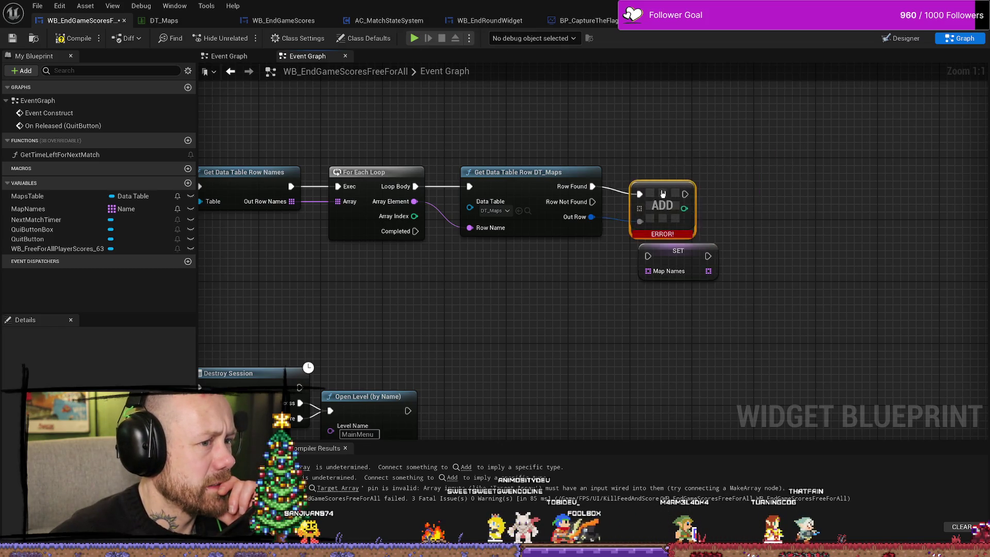
{"action": "mouse_move", "coordinate": [679, 144]}
{"action": "left_mouse_down"}
{"action": "mouse_move", "coordinate": [507, 163]}
{"action": "mouse_move", "coordinate": [739, 163]}
{"action": "left_mouse_up"}
{"action": "left_click", "coordinate": [565, 261]}
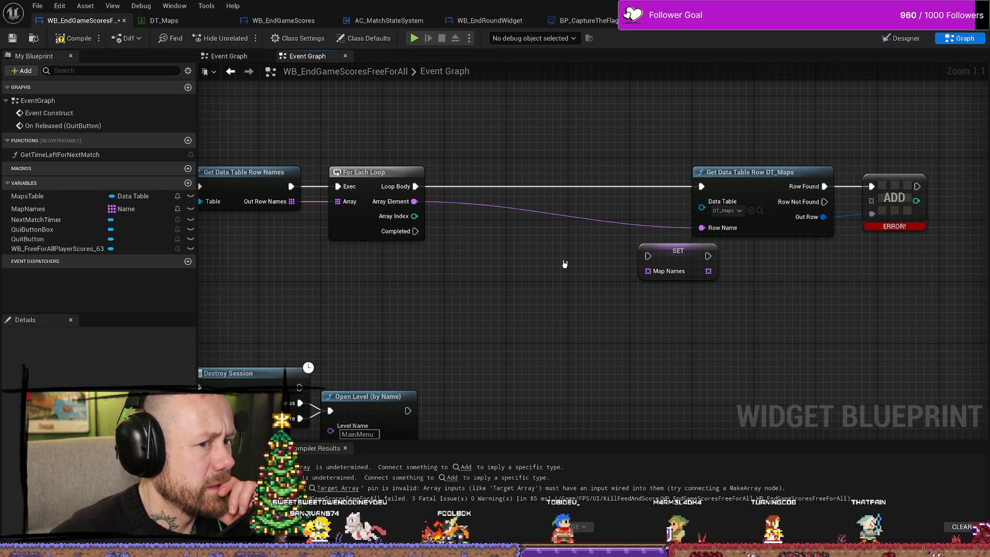
Step: Unhook Get Data Table Row and run SET Map Names from Loop Body, fed each Array Element via Make Array
{"action": "left_click", "coordinate": [695, 227], "text": "alt"}
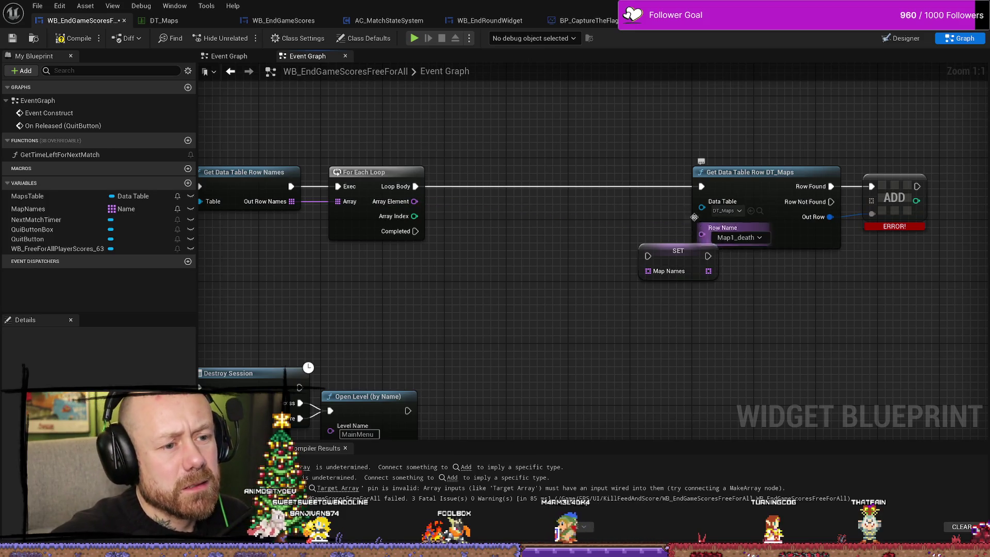
{"action": "left_click", "coordinate": [700, 187], "text": "alt"}
{"action": "left_click_drag", "start_coordinate": [721, 264], "coordinate": [559, 193]}
{"action": "mouse_move", "coordinate": [415, 186]}
{"action": "left_mouse_down"}
{"action": "mouse_move", "coordinate": [500, 191]}
{"action": "mouse_move", "coordinate": [486, 187]}
{"action": "left_mouse_up"}
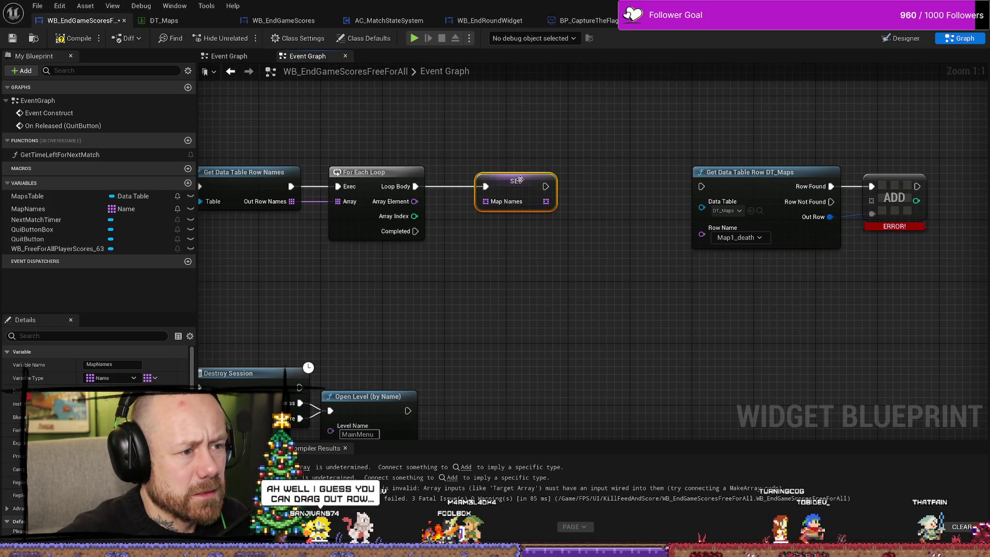
{"action": "mouse_move", "coordinate": [415, 202]}
{"action": "left_mouse_down"}
{"action": "mouse_move", "coordinate": [492, 202]}
{"action": "mouse_move", "coordinate": [585, 181]}
{"action": "left_mouse_up"}
{"action": "mouse_move", "coordinate": [447, 186]}
{"action": "left_mouse_down"}
{"action": "mouse_move", "coordinate": [487, 187]}
{"action": "mouse_move", "coordinate": [500, 217]}
{"action": "mouse_move", "coordinate": [493, 240]}
{"action": "left_mouse_up"}
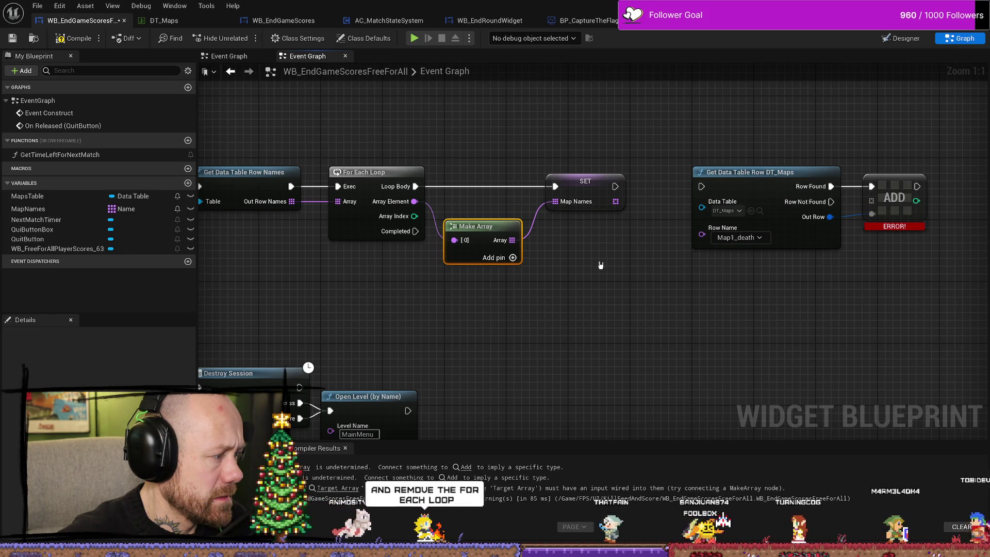
{"action": "left_click_drag", "start_coordinate": [425, 292], "coordinate": [489, 295]}
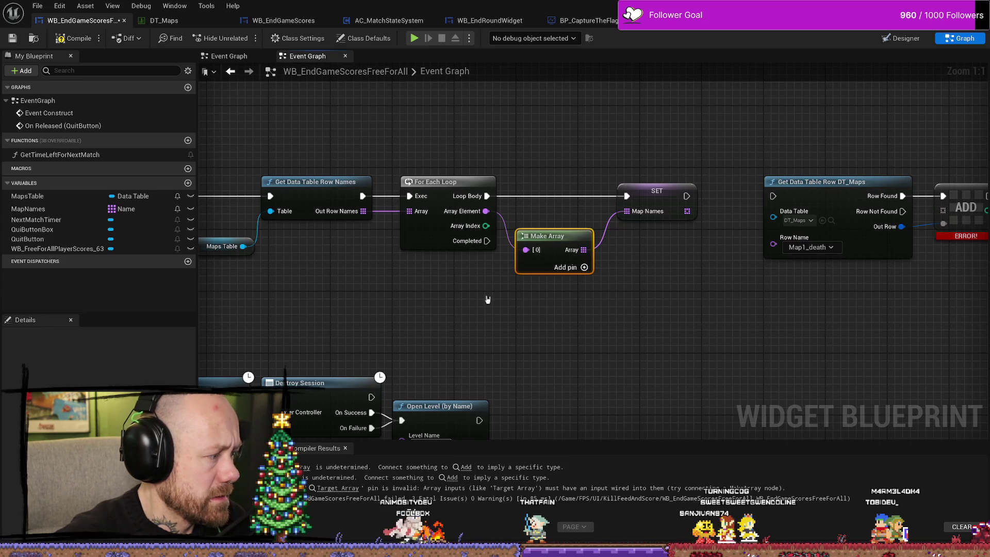
{"action": "left_click", "coordinate": [585, 286]}
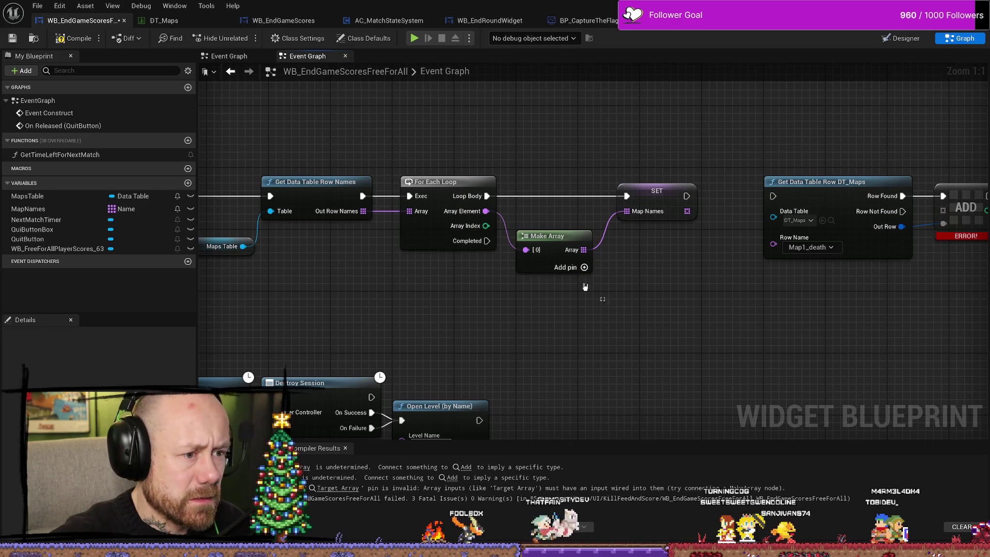
{"action": "left_click_drag", "start_coordinate": [536, 296], "coordinate": [461, 181]}
{"action": "left_click", "coordinate": [557, 310]}
{"action": "left_click_drag", "start_coordinate": [550, 237], "coordinate": [550, 221]}
{"action": "left_click", "coordinate": [558, 317]}
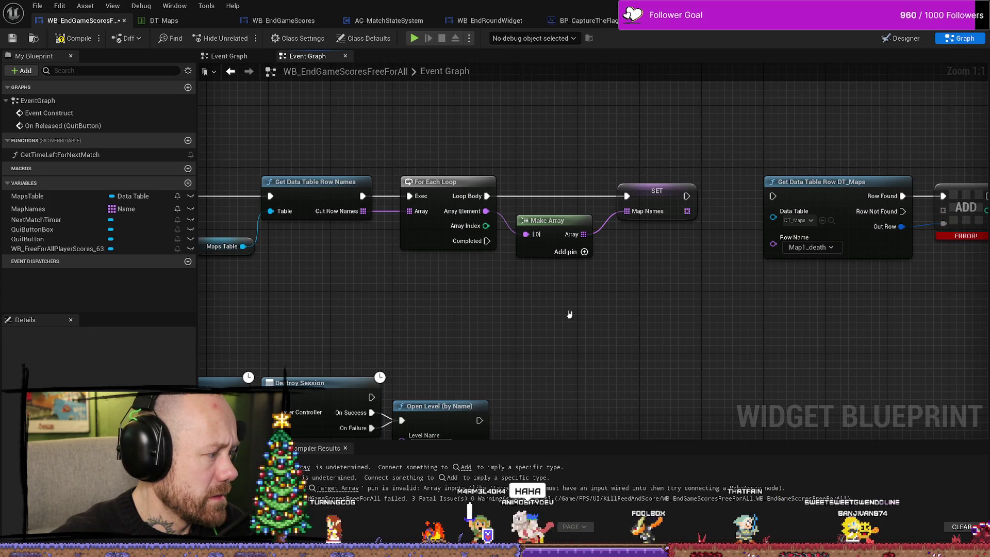
{"action": "left_click_drag", "start_coordinate": [569, 314], "coordinate": [483, 217]}
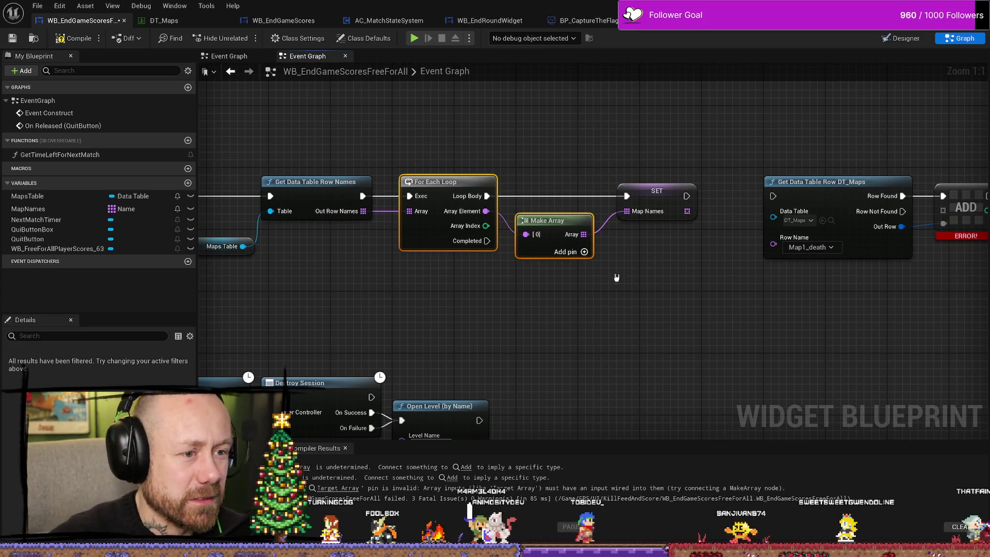
{"action": "left_click", "coordinate": [589, 253]}
{"action": "left_click_drag", "start_coordinate": [614, 250], "coordinate": [631, 269]}
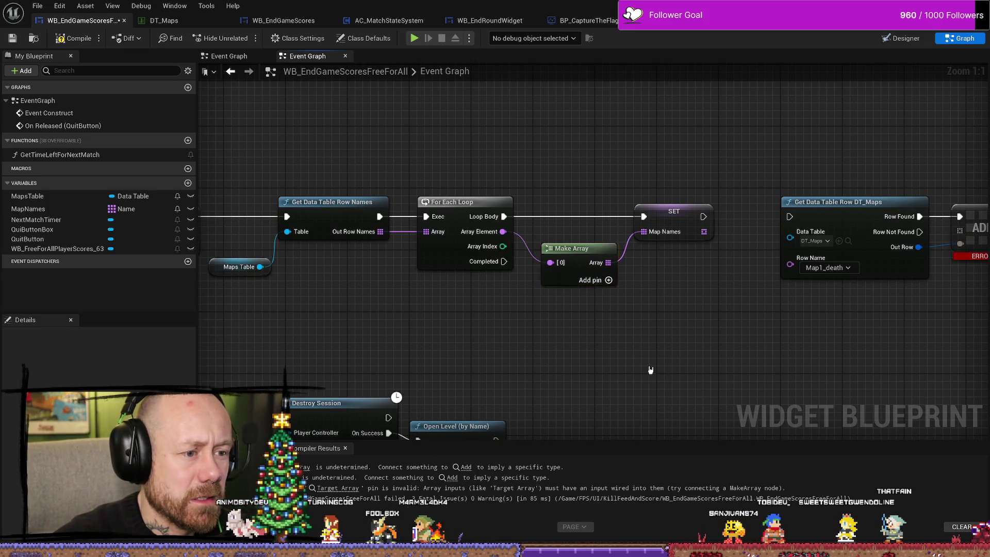
{"action": "left_click_drag", "start_coordinate": [573, 240], "coordinate": [571, 232]}
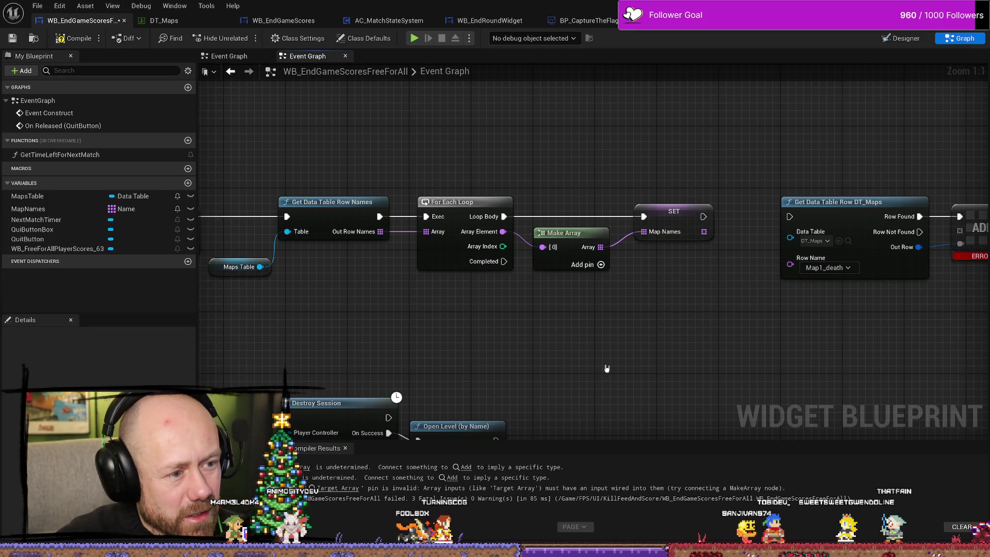
{"action": "left_click_drag", "start_coordinate": [645, 373], "coordinate": [628, 326]}
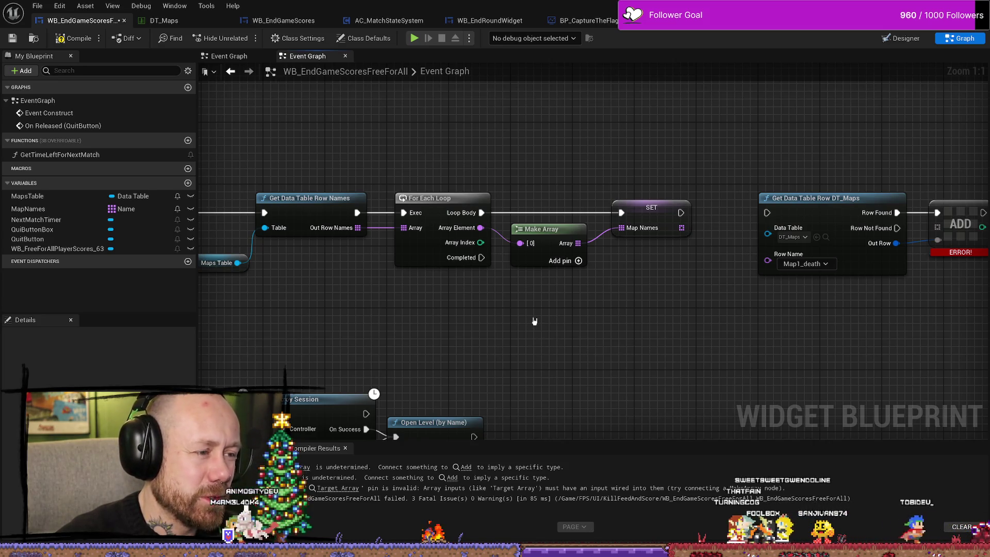
{"action": "mouse_move", "coordinate": [469, 177]}
{"action": "left_mouse_down"}
{"action": "mouse_move", "coordinate": [601, 269]}
{"action": "mouse_move", "coordinate": [587, 271]}
{"action": "left_mouse_up"}
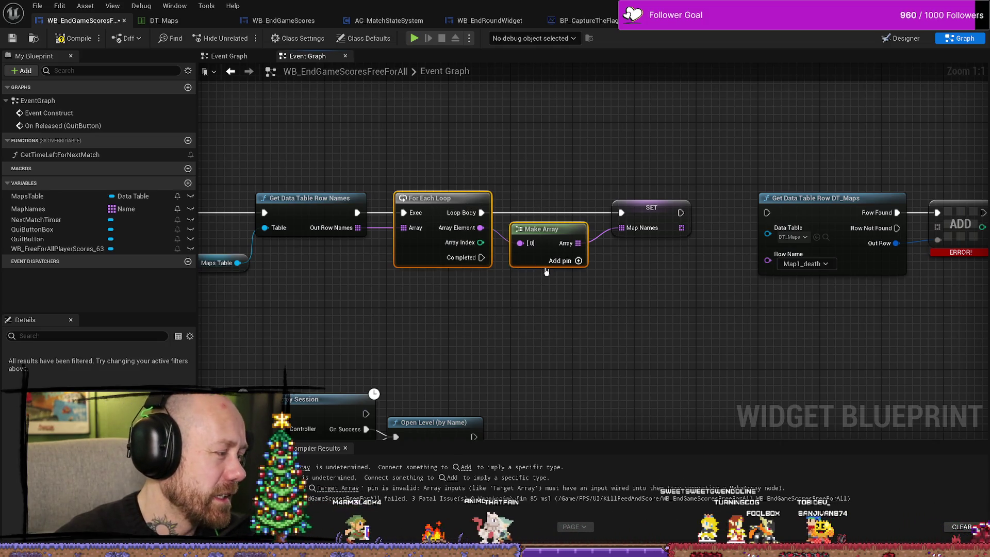
{"action": "left_click", "coordinate": [598, 354]}
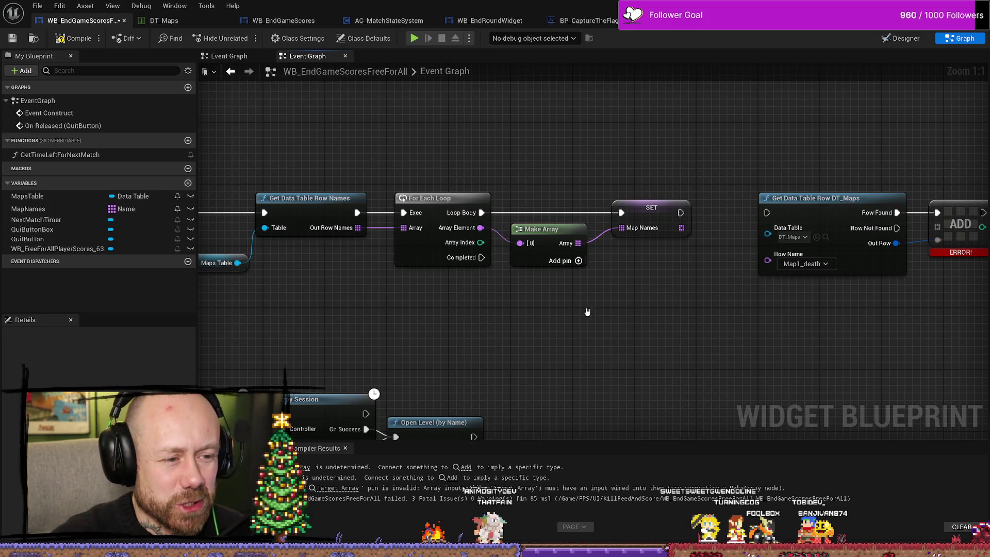
{"action": "mouse_move", "coordinate": [529, 174]}
{"action": "left_mouse_down"}
{"action": "mouse_move", "coordinate": [486, 348]}
{"action": "mouse_move", "coordinate": [545, 358]}
{"action": "left_mouse_up"}
{"action": "left_click", "coordinate": [545, 358]}
{"action": "mouse_move", "coordinate": [491, 150]}
{"action": "left_mouse_down"}
{"action": "mouse_move", "coordinate": [444, 168]}
{"action": "mouse_move", "coordinate": [506, 179]}
{"action": "left_mouse_up"}
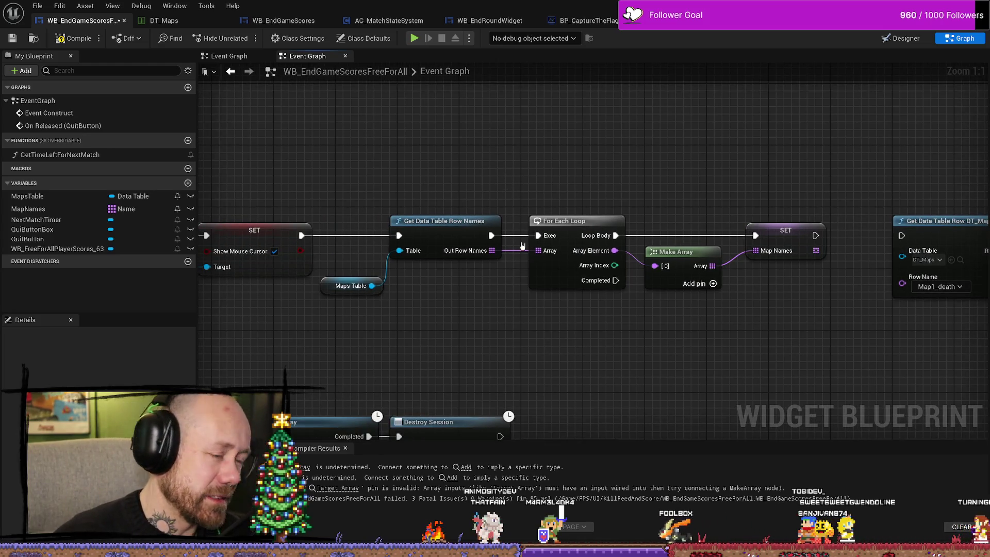
Step: Select and delete the Make Array node feeding SET Map Names
{"action": "mouse_move", "coordinate": [346, 286]}
{"action": "left_mouse_down"}
{"action": "mouse_move", "coordinate": [361, 279]}
{"action": "mouse_move", "coordinate": [368, 288]}
{"action": "left_mouse_up"}
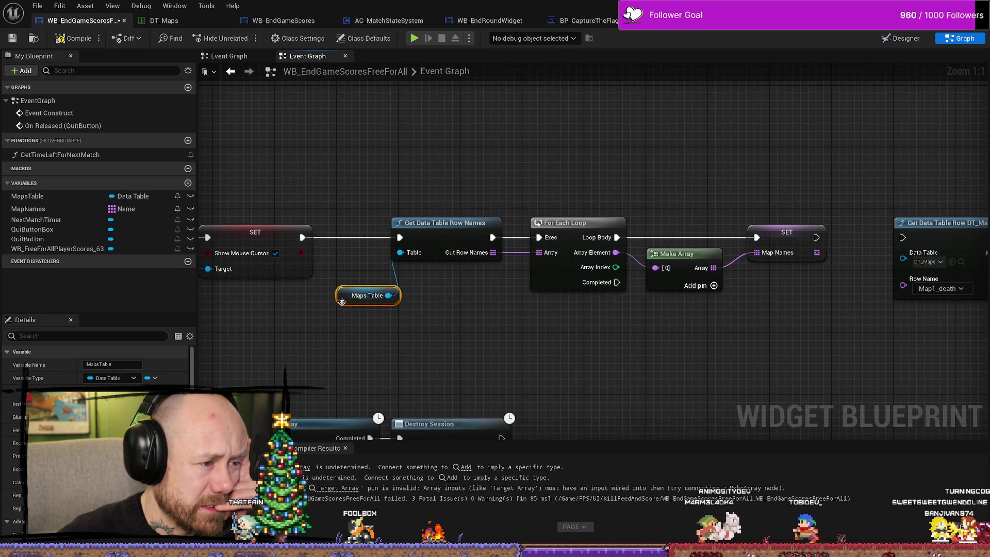
{"action": "mouse_move", "coordinate": [398, 342]}
{"action": "left_mouse_down"}
{"action": "mouse_move", "coordinate": [594, 314]}
{"action": "mouse_move", "coordinate": [385, 311]}
{"action": "left_mouse_up"}
{"action": "left_click", "coordinate": [444, 206]}
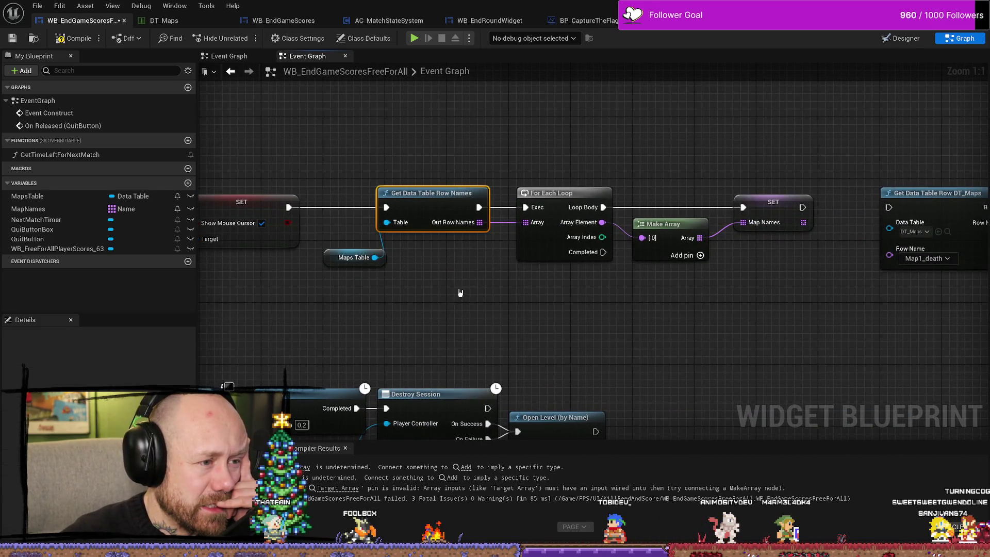
{"action": "left_click_drag", "start_coordinate": [479, 298], "coordinate": [397, 291]}
{"action": "left_click", "coordinate": [292, 257]}
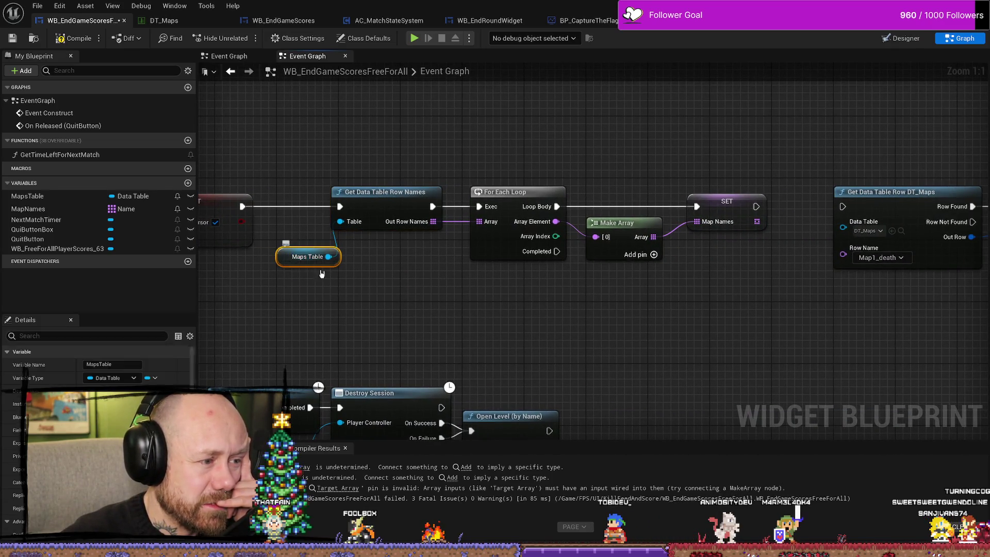
{"action": "left_click_drag", "start_coordinate": [500, 298], "coordinate": [475, 293]}
{"action": "left_click_drag", "start_coordinate": [488, 163], "coordinate": [487, 304]}
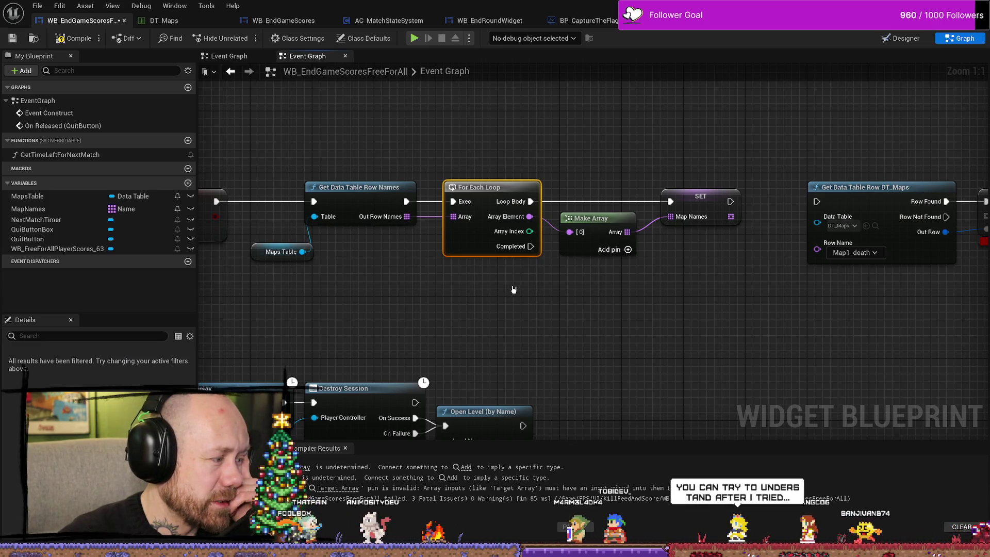
{"action": "left_click", "coordinate": [562, 294]}
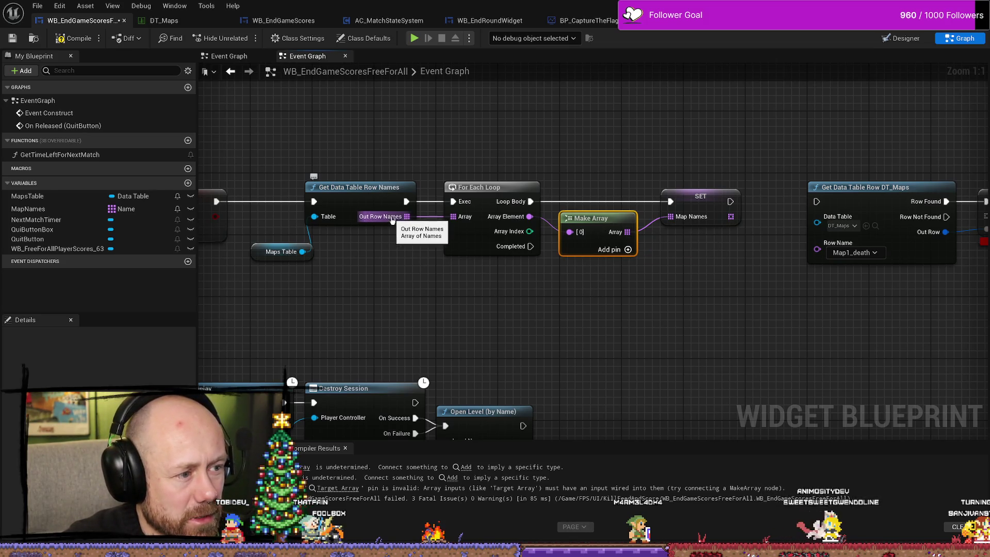
{"action": "key", "text": "Delete"}
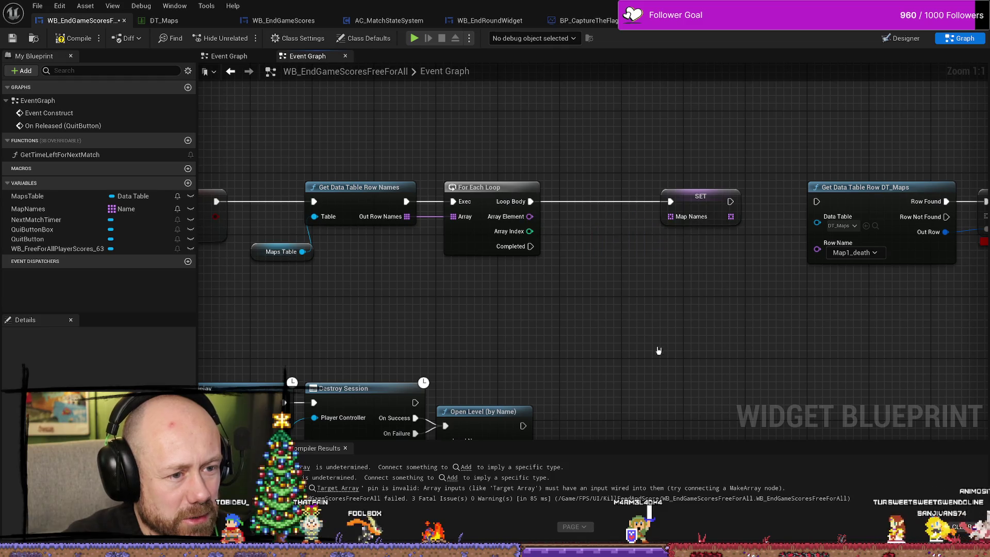
Step: Connect Out Row Names directly to SET Map Names and delete the old For Each Loop
{"action": "mouse_move", "coordinate": [504, 181]}
{"action": "left_mouse_down"}
{"action": "mouse_move", "coordinate": [501, 160]}
{"action": "mouse_move", "coordinate": [542, 119]}
{"action": "left_mouse_up"}
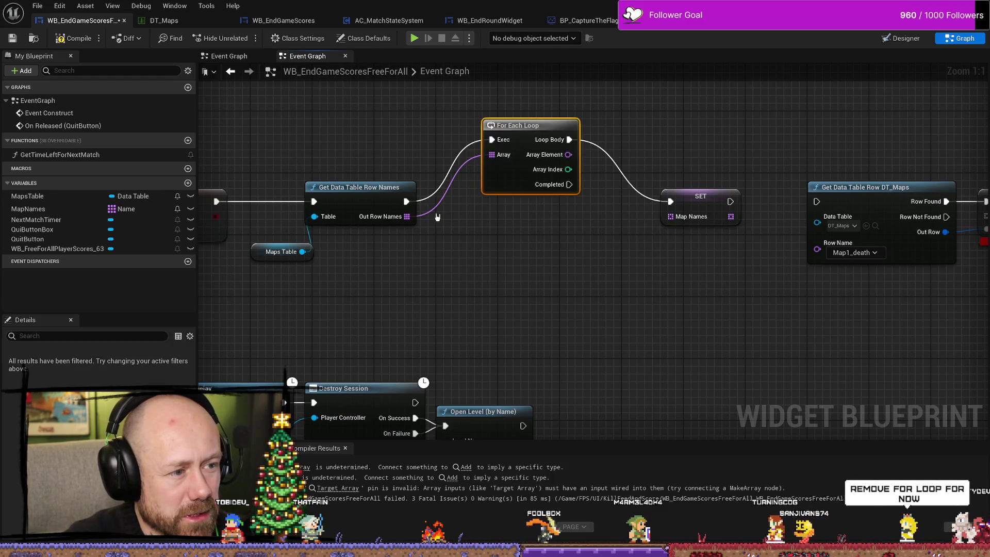
{"action": "mouse_move", "coordinate": [407, 217]}
{"action": "left_mouse_down"}
{"action": "mouse_move", "coordinate": [680, 223]}
{"action": "mouse_move", "coordinate": [670, 216]}
{"action": "left_mouse_up"}
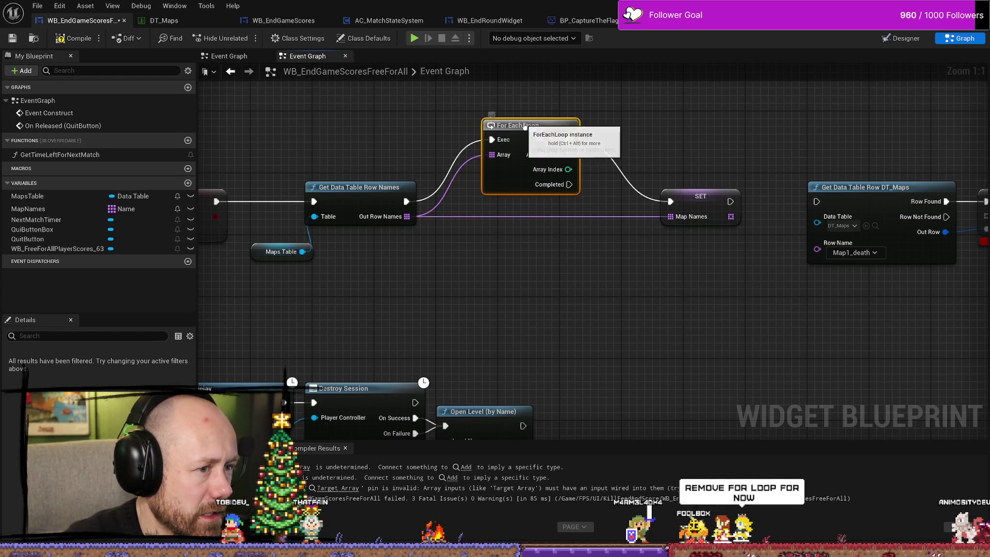
{"action": "left_click_drag", "start_coordinate": [546, 157], "coordinate": [539, 188]}
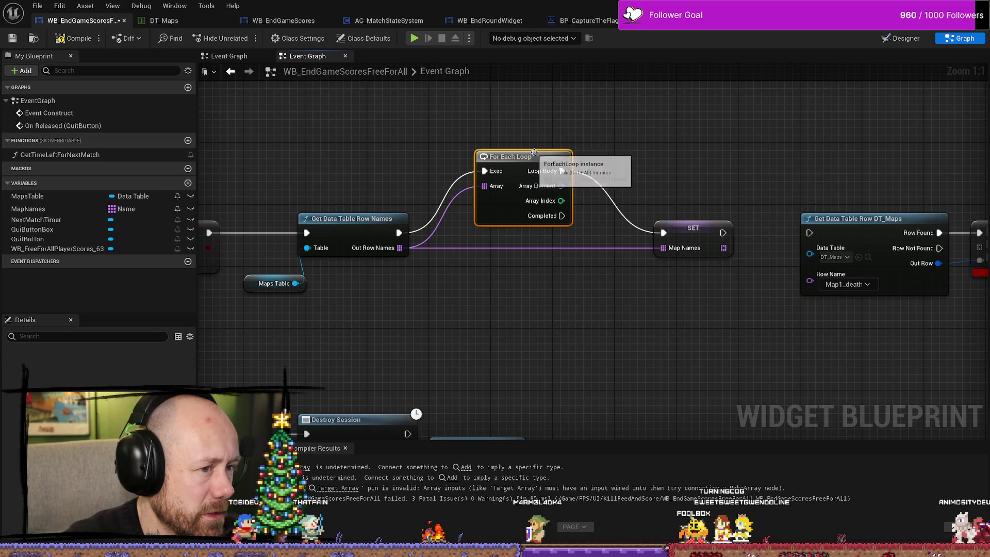
{"action": "key", "text": "Delete"}
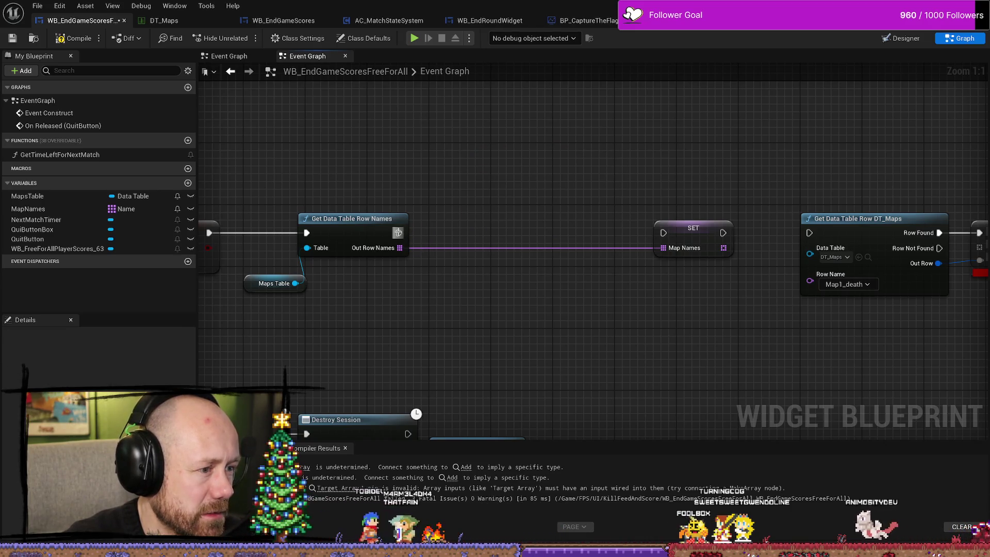
Step: Add a new For Each Loop after SET Map Names with Map Names as its array
{"action": "mouse_move", "coordinate": [694, 239]}
{"action": "left_mouse_down"}
{"action": "mouse_move", "coordinate": [460, 239]}
{"action": "mouse_move", "coordinate": [586, 229]}
{"action": "left_mouse_up"}
{"action": "type", "text": "for e"}
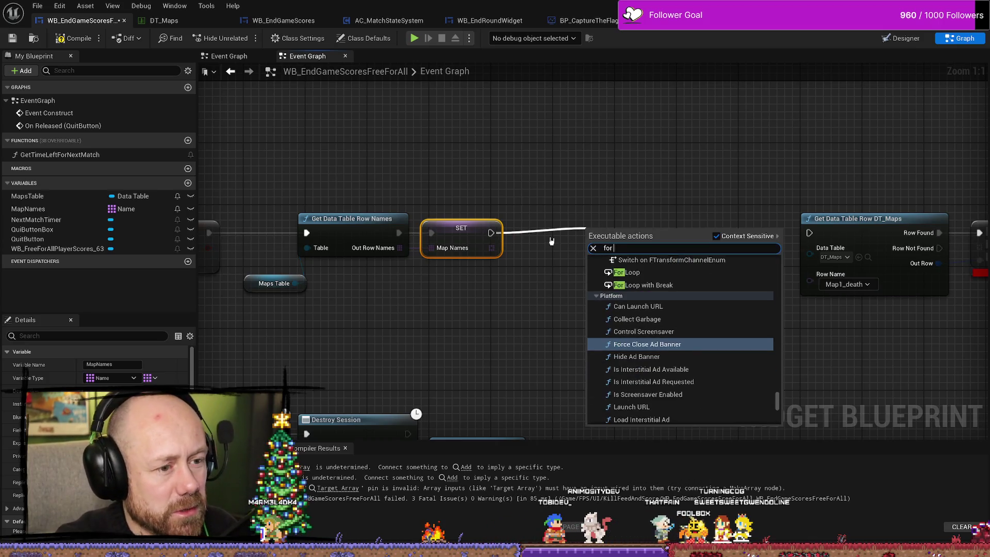
{"action": "key", "text": "Return"}
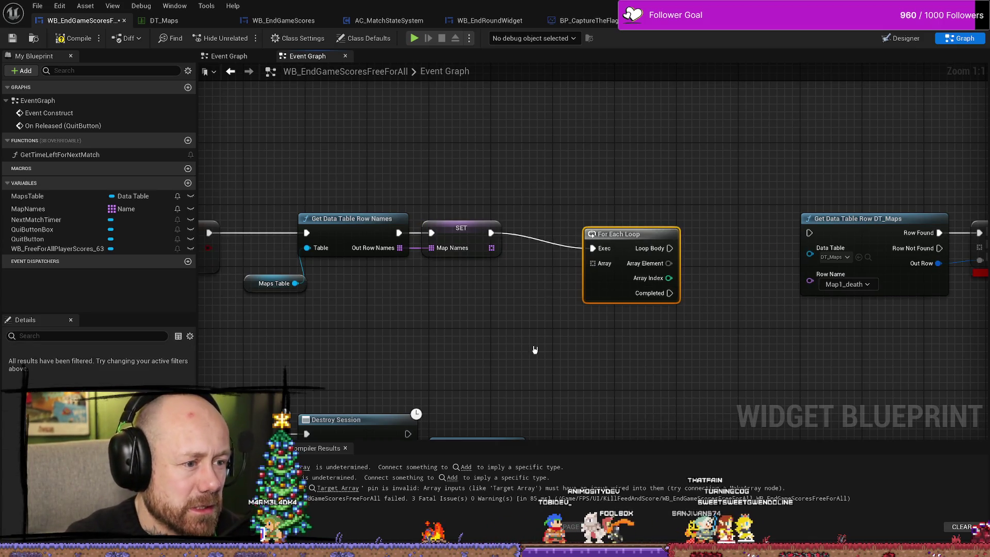
{"action": "left_click_drag", "start_coordinate": [624, 243], "coordinate": [587, 243]}
{"action": "left_click_drag", "start_coordinate": [491, 248], "coordinate": [555, 263]}
{"action": "left_click_drag", "start_coordinate": [605, 236], "coordinate": [588, 221]}
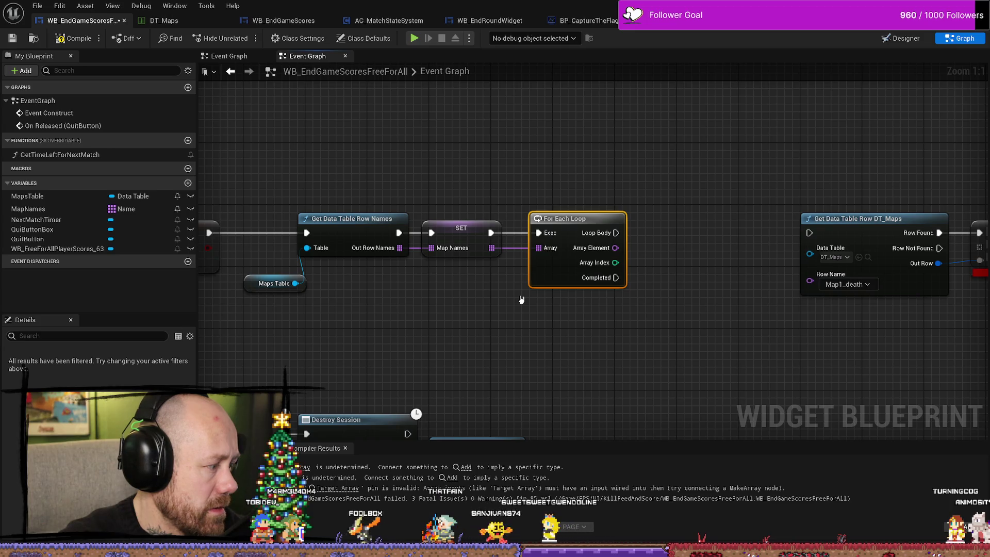
{"action": "left_click_drag", "start_coordinate": [543, 256], "coordinate": [651, 256]}
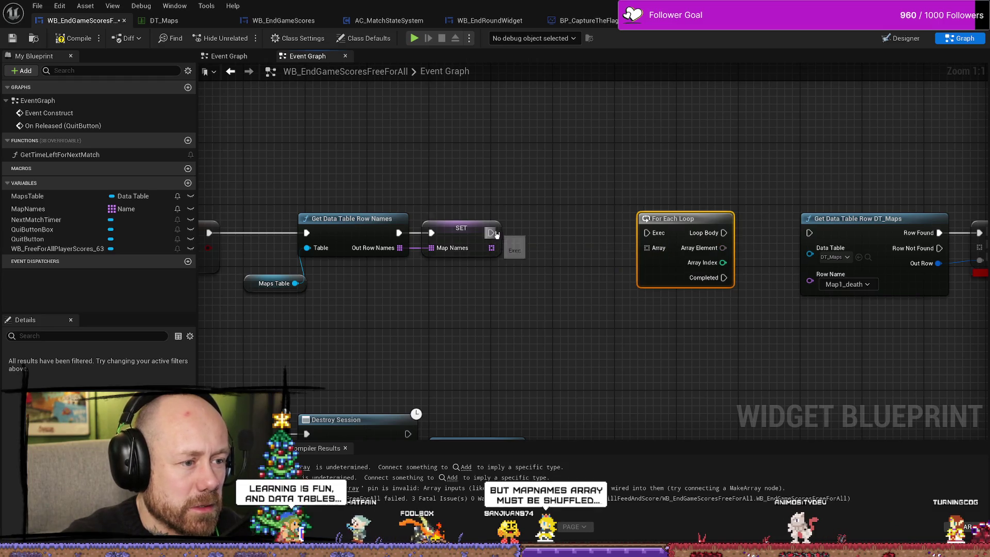
Step: Insert a Shuffle node after SET Map Names and feed it the Map Names array
{"action": "left_click_drag", "start_coordinate": [491, 232], "coordinate": [535, 231]}
{"action": "type", "text": "shuff"}
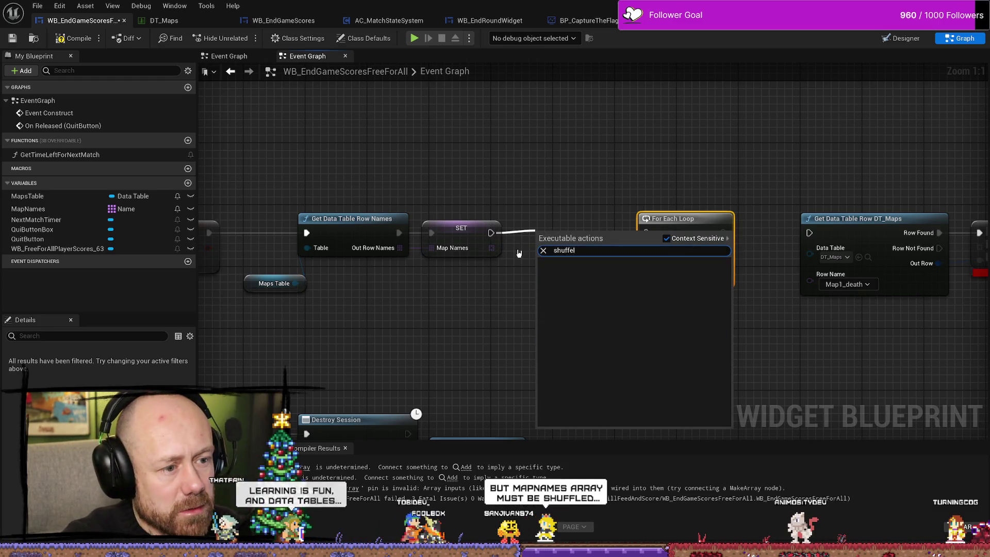
{"action": "left_click", "coordinate": [590, 281]}
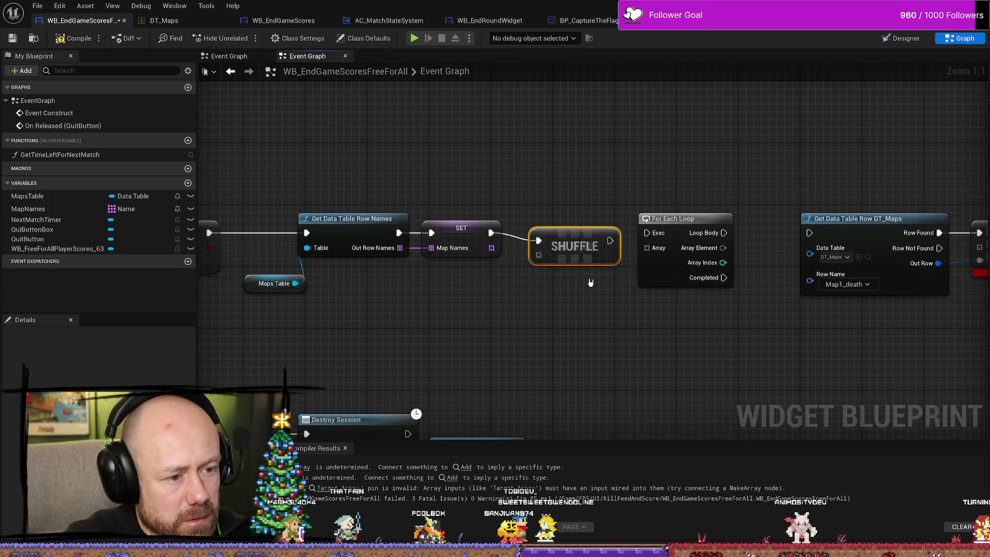
{"action": "mouse_move", "coordinate": [492, 248]}
{"action": "left_mouse_down"}
{"action": "mouse_move", "coordinate": [538, 254]}
{"action": "mouse_move", "coordinate": [542, 242]}
{"action": "mouse_move", "coordinate": [604, 232]}
{"action": "left_mouse_up"}
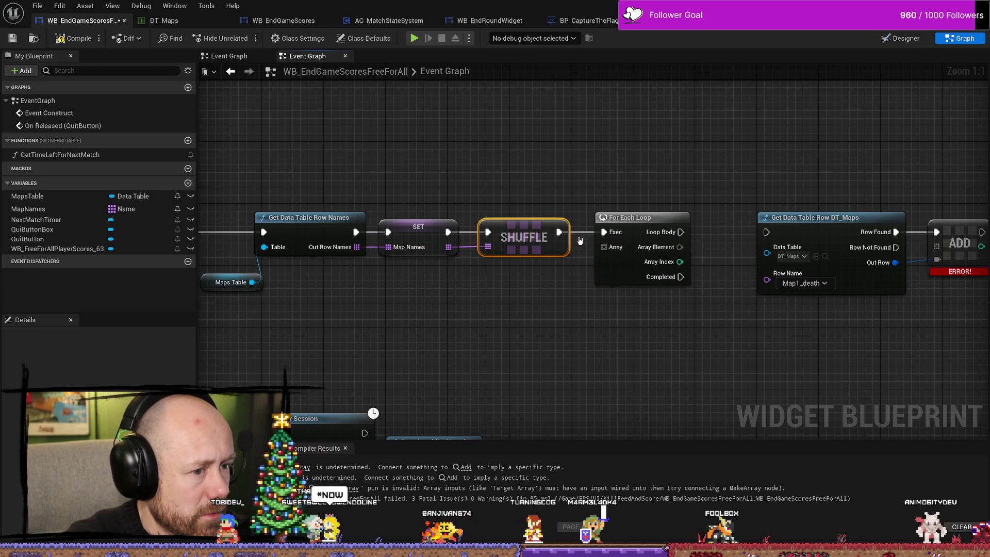
{"action": "left_click", "coordinate": [634, 220]}
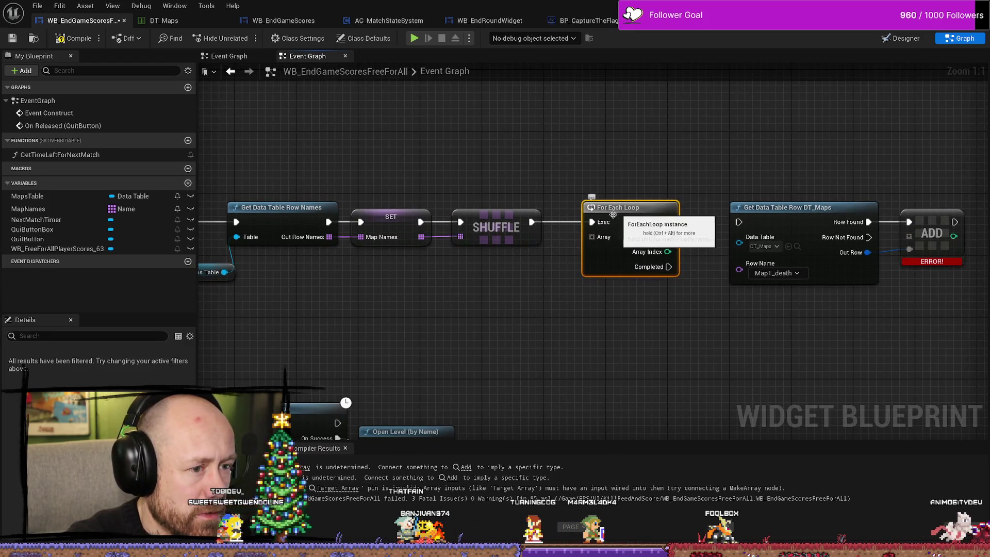
Step: Move the For Each Loop off the Shuffle node's exec wire, leaving Shuffle in place
{"action": "left_click_drag", "start_coordinate": [569, 211], "coordinate": [583, 268]}
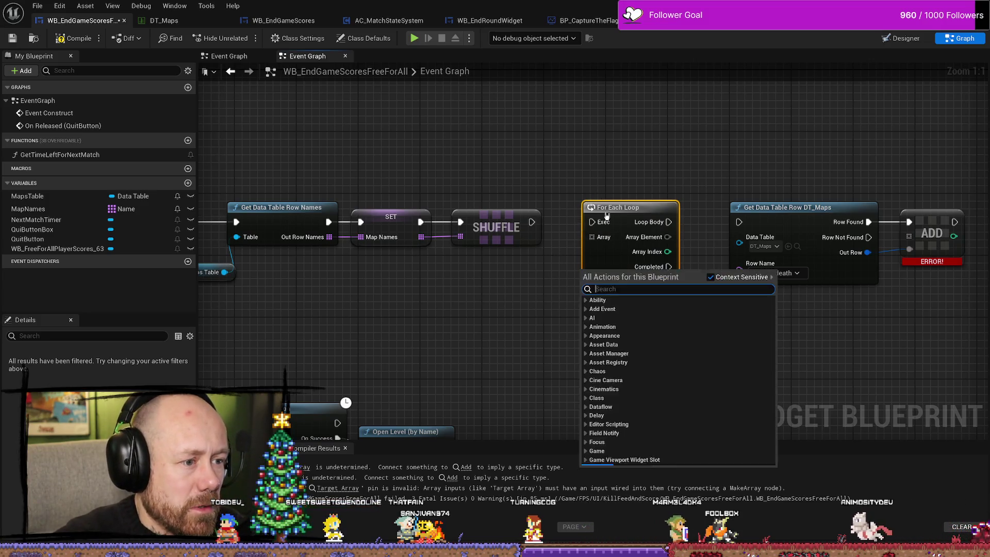
{"action": "key", "text": "Escape"}
{"action": "left_click", "coordinate": [502, 233]}
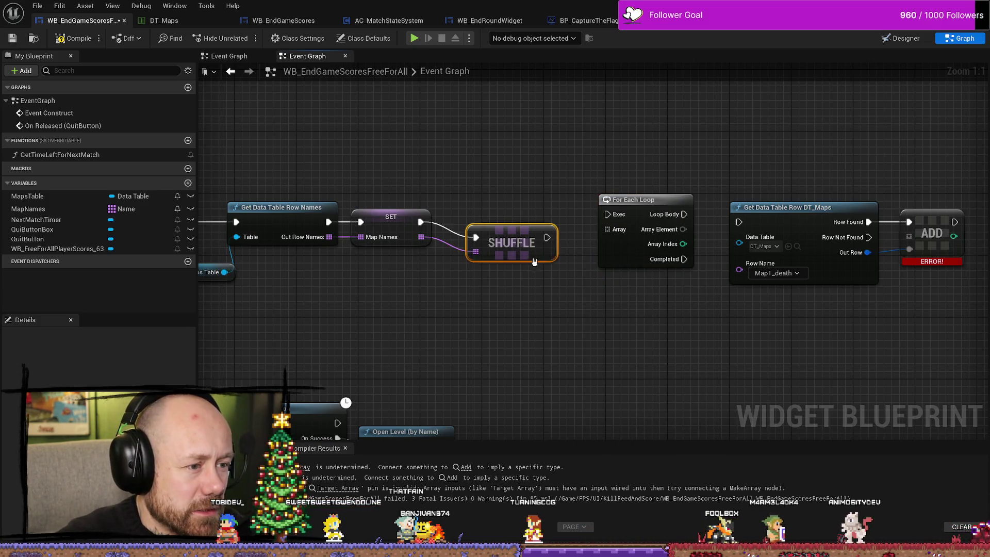
{"action": "right_click", "coordinate": [511, 239]}
{"action": "left_click", "coordinate": [485, 230]}
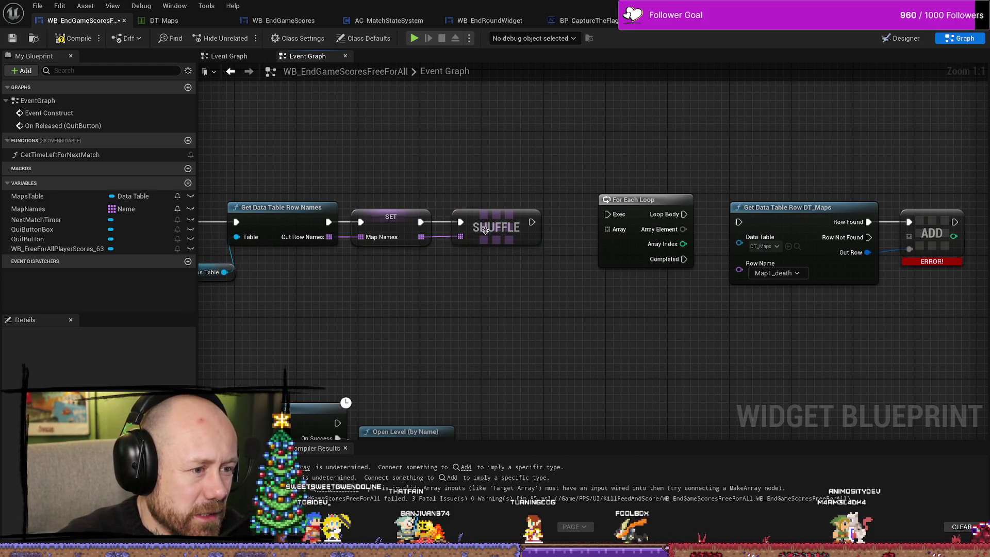
{"action": "right_click", "coordinate": [508, 250]}
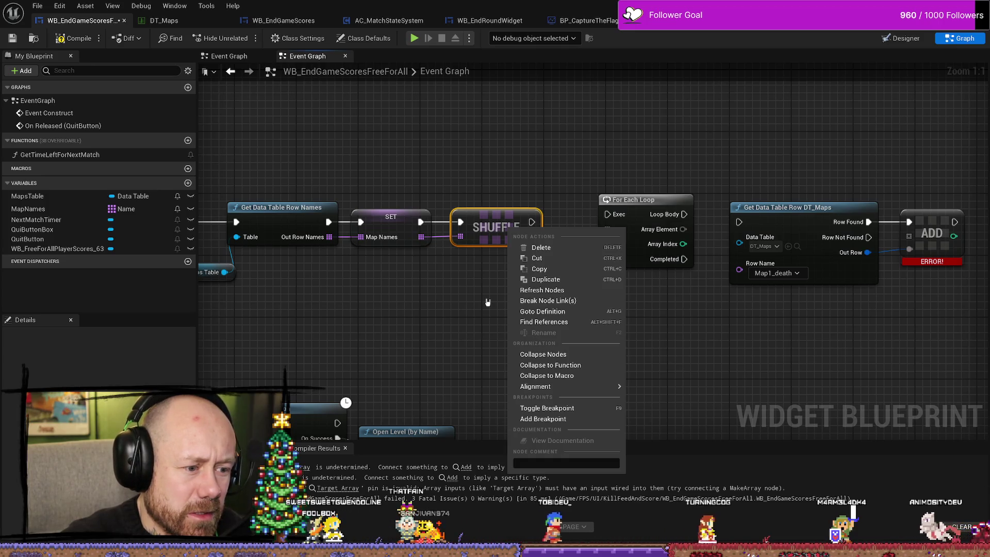
{"action": "left_click", "coordinate": [480, 279]}
Step: Add a test Shuffle node from the Map Names output, then delete it
{"action": "left_click_drag", "start_coordinate": [422, 242], "coordinate": [460, 283]}
{"action": "type", "text": "shuff"}
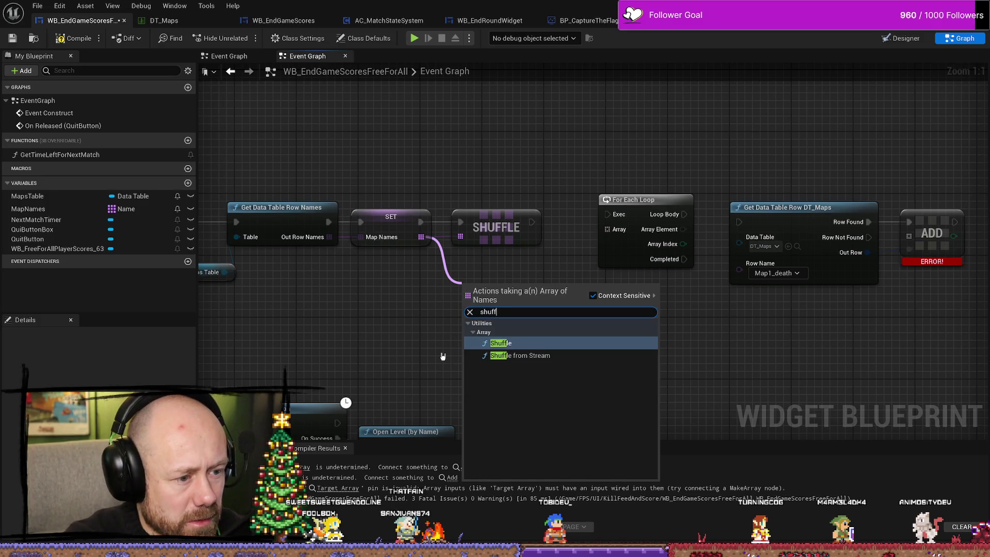
{"action": "key", "text": "Return"}
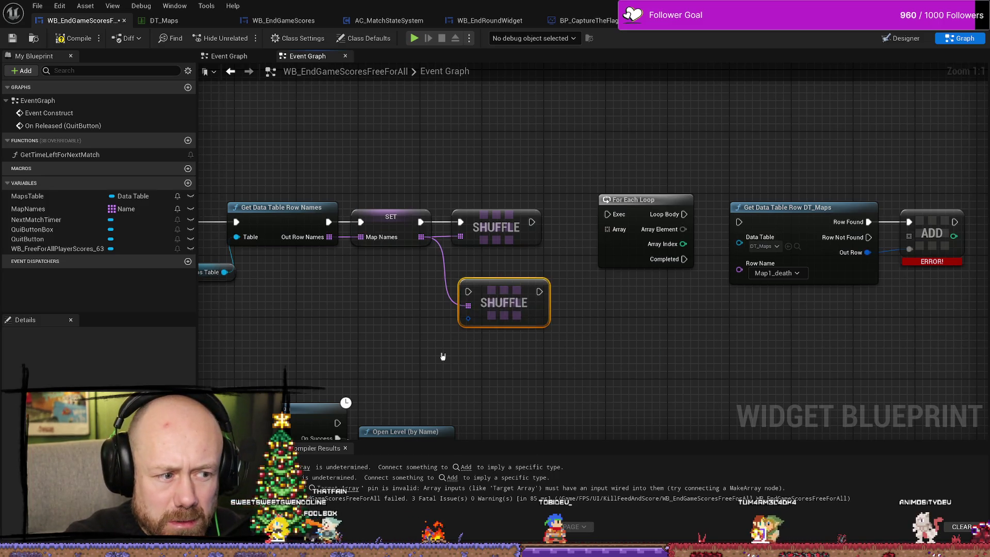
{"action": "left_click", "coordinate": [537, 313]}
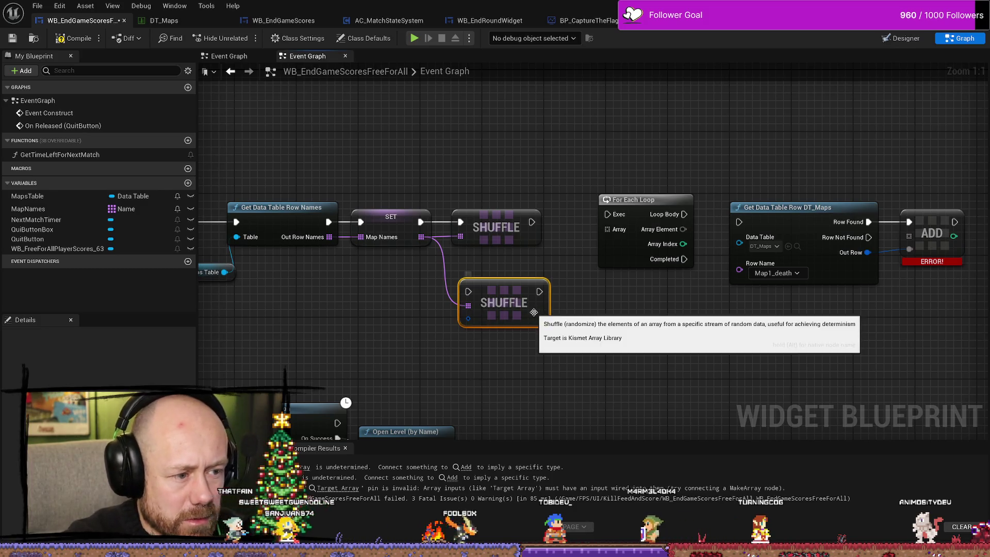
{"action": "key", "text": "Delete"}
Step: Cancel a second 'shuff' search from Map Names and pan to reveal the Maps Table node
{"action": "left_click_drag", "start_coordinate": [421, 237], "coordinate": [453, 275]}
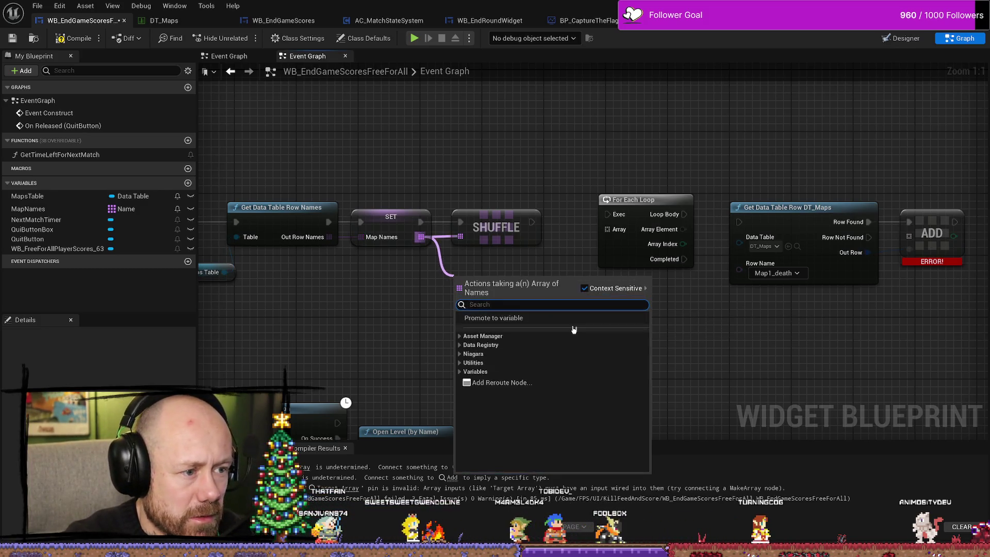
{"action": "type", "text": "shuff"}
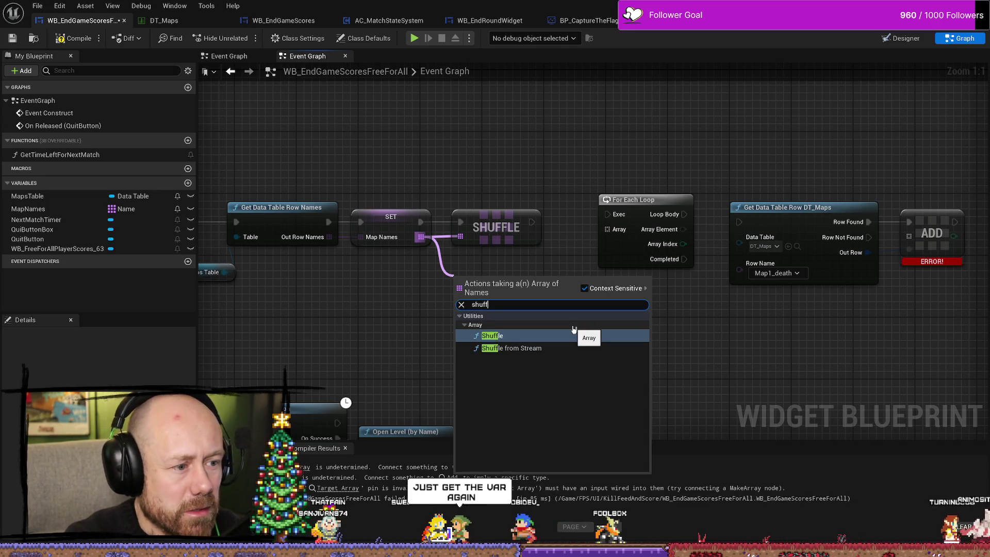
{"action": "left_click", "coordinate": [548, 260]}
{"action": "mouse_move", "coordinate": [549, 289]}
{"action": "left_mouse_down"}
{"action": "mouse_move", "coordinate": [623, 304]}
{"action": "mouse_move", "coordinate": [572, 298]}
{"action": "left_mouse_up"}
{"action": "right_click", "coordinate": [514, 291]}
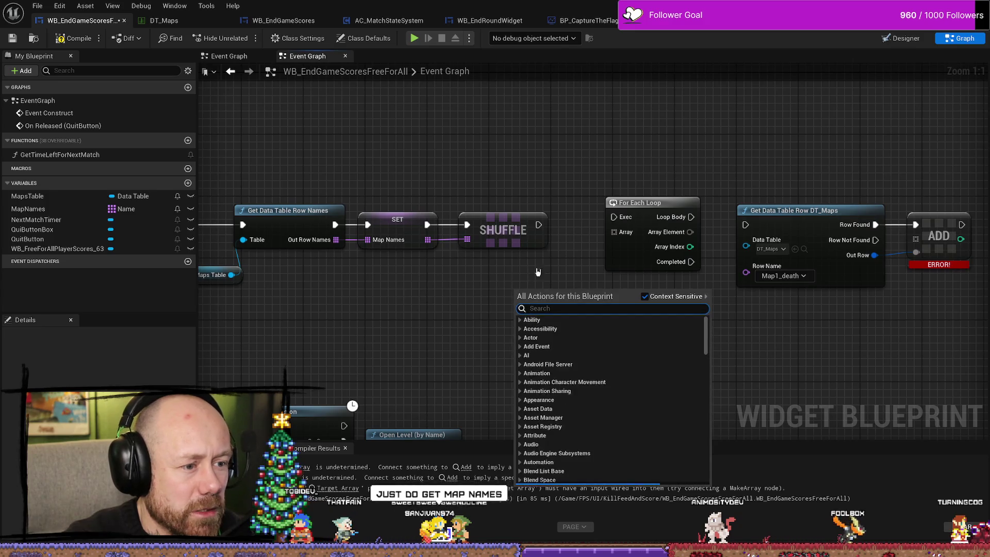
Step: Chain Shuffle into the For Each Loop and wire a Map Names getter into its Array pin
{"action": "key", "text": "Escape"}
{"action": "left_click_drag", "start_coordinate": [539, 225], "coordinate": [622, 219]}
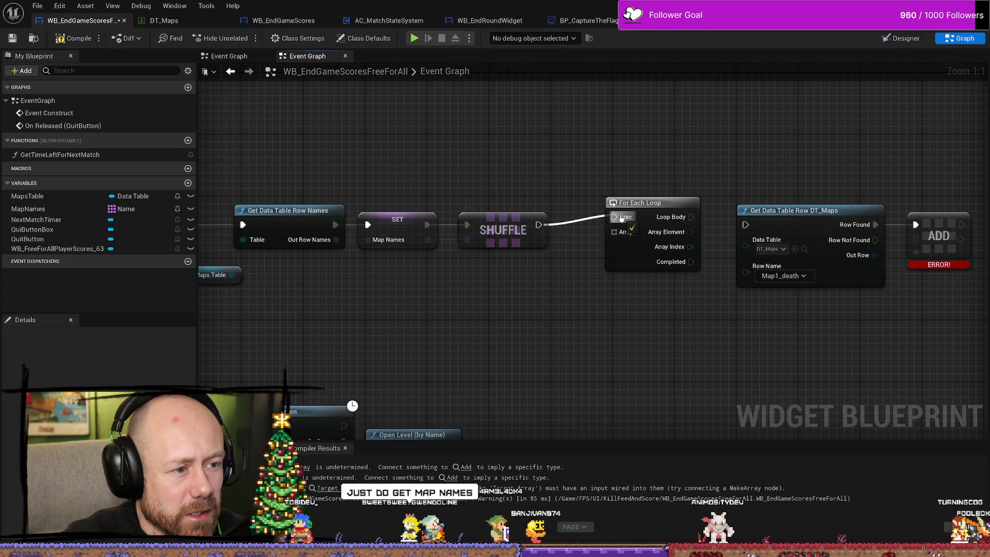
{"action": "right_click", "coordinate": [532, 316]}
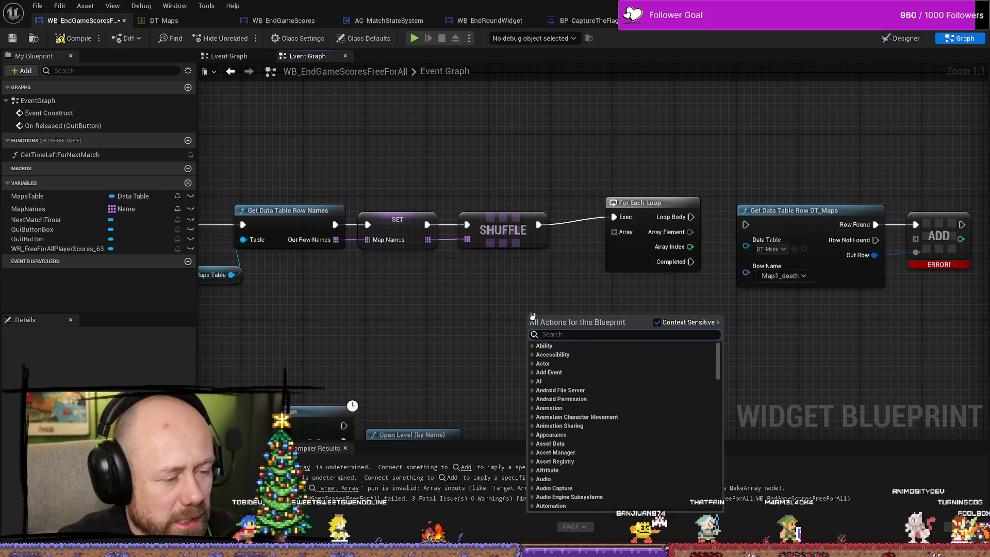
{"action": "type", "text": "get map names"}
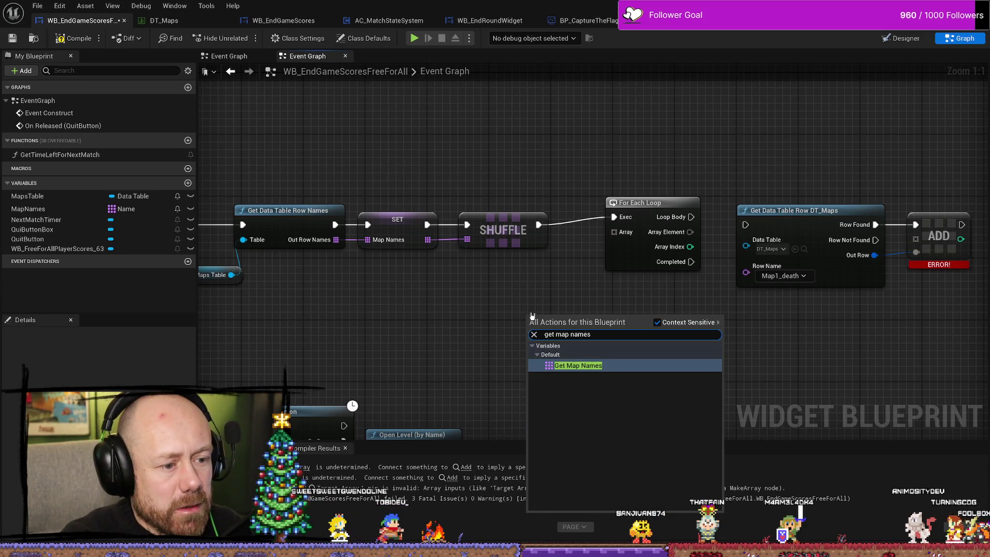
{"action": "key", "text": "Escape"}
{"action": "left_click_drag", "start_coordinate": [532, 316], "coordinate": [499, 322]}
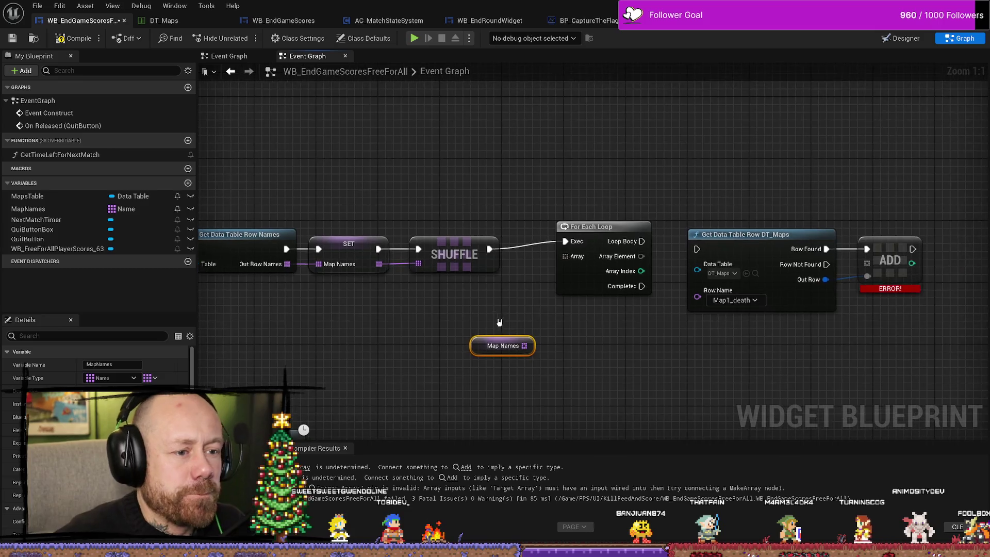
{"action": "left_click_drag", "start_coordinate": [599, 227], "coordinate": [600, 234]}
{"action": "left_click_drag", "start_coordinate": [524, 345], "coordinate": [566, 264]}
Step: Nudge the Map Names getter below the loop and pan the graph to tidy the layout
{"action": "left_click", "coordinate": [503, 346]}
{"action": "mouse_move", "coordinate": [485, 309]}
{"action": "left_mouse_down"}
{"action": "mouse_move", "coordinate": [596, 385]}
{"action": "mouse_move", "coordinate": [586, 393]}
{"action": "left_mouse_up"}
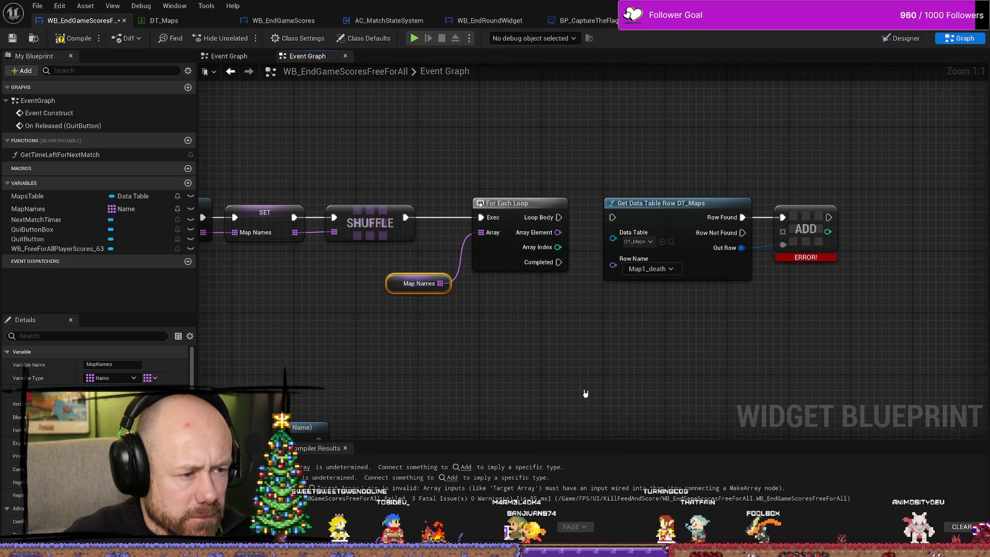
{"action": "left_click_drag", "start_coordinate": [387, 384], "coordinate": [438, 420]}
{"action": "left_click_drag", "start_coordinate": [444, 320], "coordinate": [437, 313]}
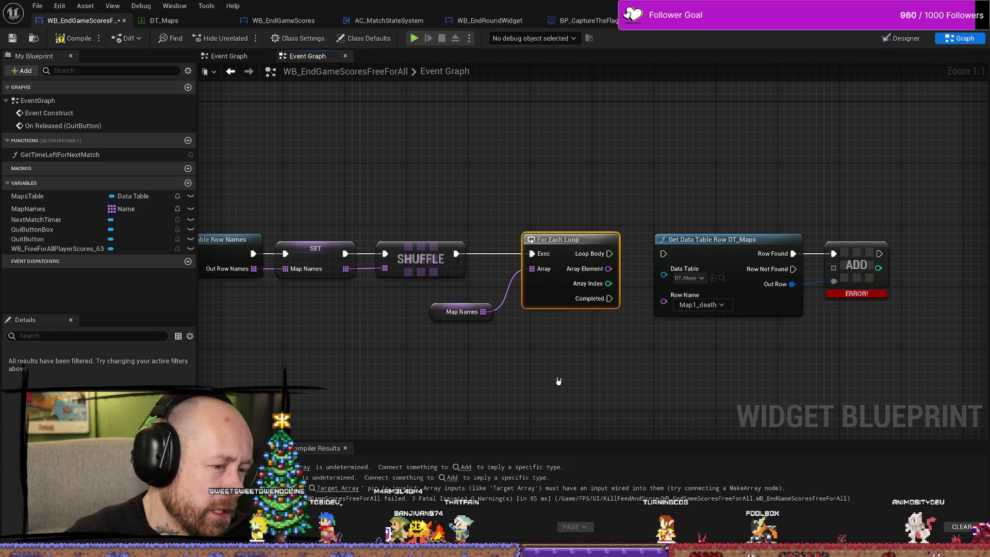
{"action": "left_click", "coordinate": [576, 353]}
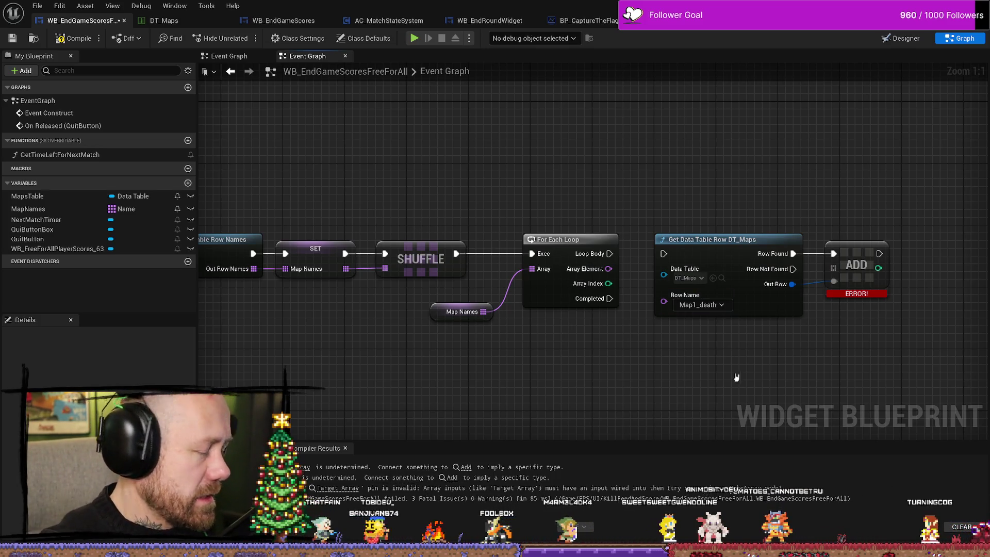
{"action": "left_click_drag", "start_coordinate": [736, 377], "coordinate": [696, 370]}
{"action": "left_click_drag", "start_coordinate": [706, 318], "coordinate": [622, 326]}
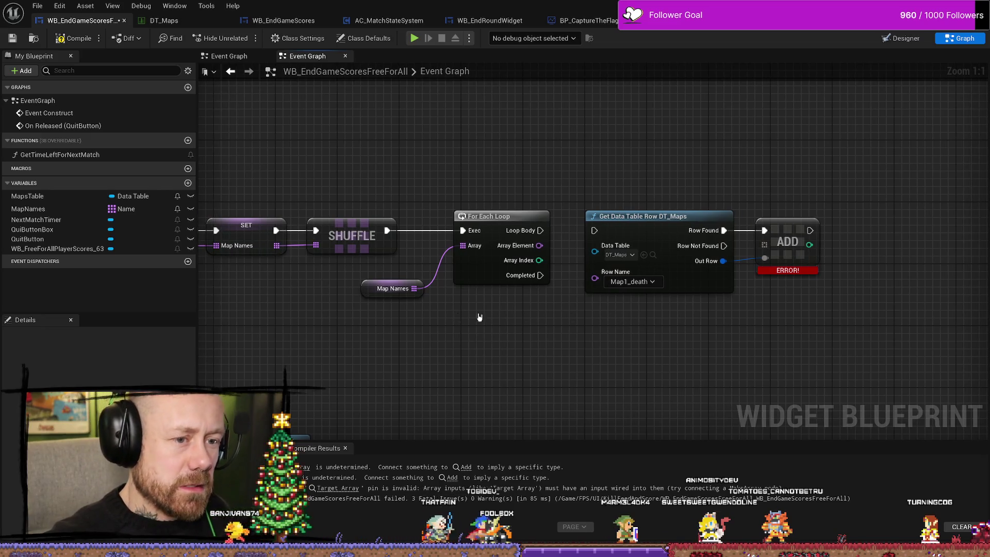
{"action": "left_click", "coordinate": [368, 289]}
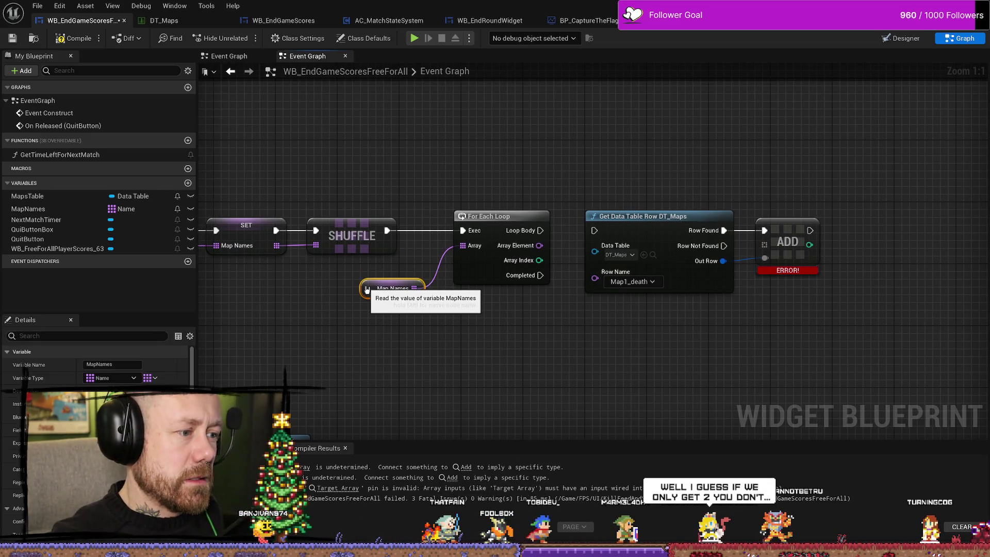
{"action": "left_click", "coordinate": [507, 365]}
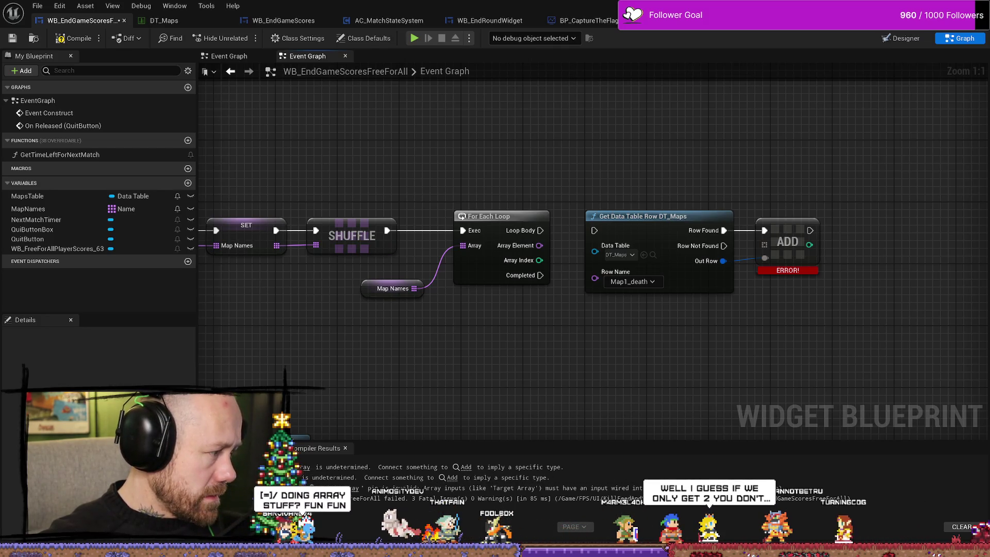
{"action": "right_click", "coordinate": [529, 366]}
{"action": "left_click", "coordinate": [464, 146]}
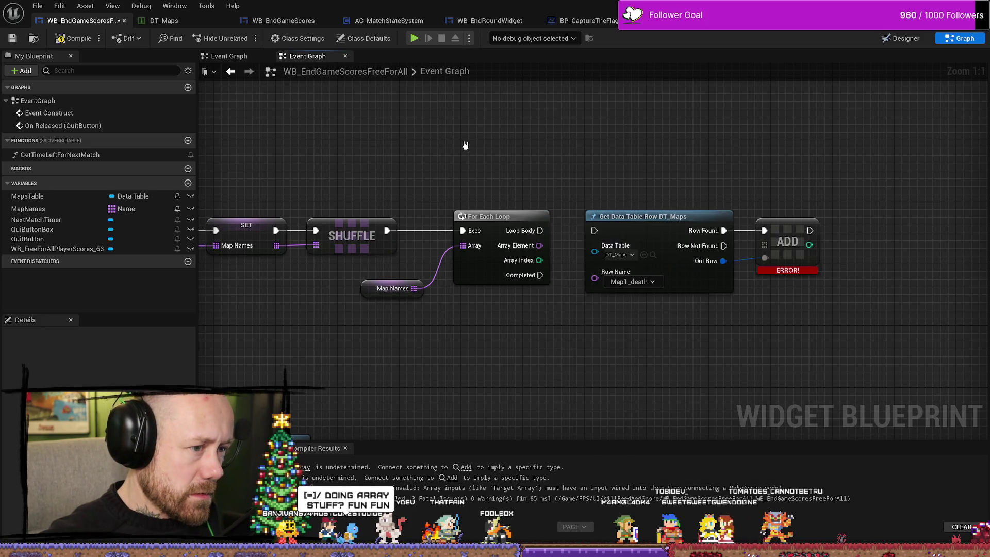
Step: Delete the For Each Loop, then the Get Data Table Row DT_Maps and ADD nodes
{"action": "left_click", "coordinate": [492, 242]}
{"action": "key", "text": "Delete"}
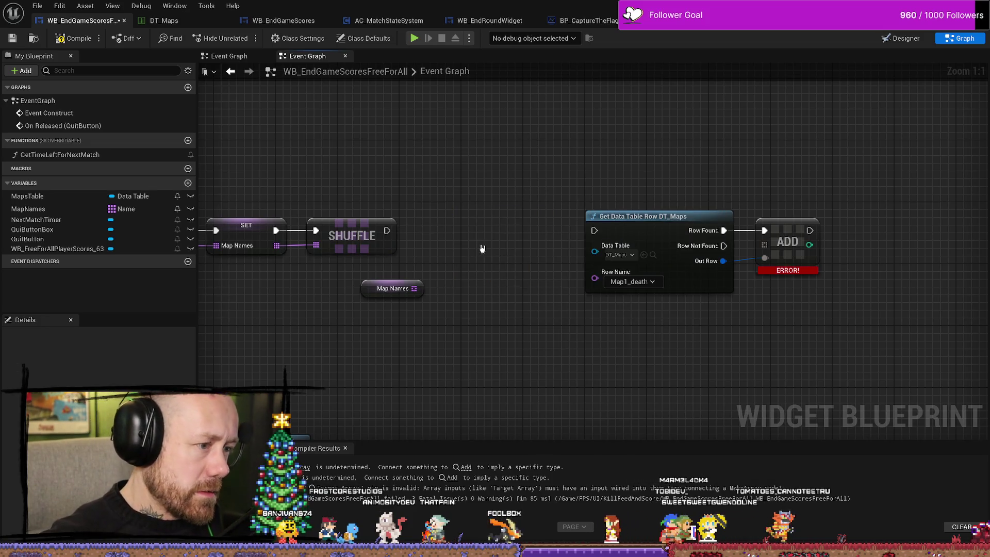
{"action": "left_click", "coordinate": [753, 243]}
{"action": "left_click", "coordinate": [768, 199]}
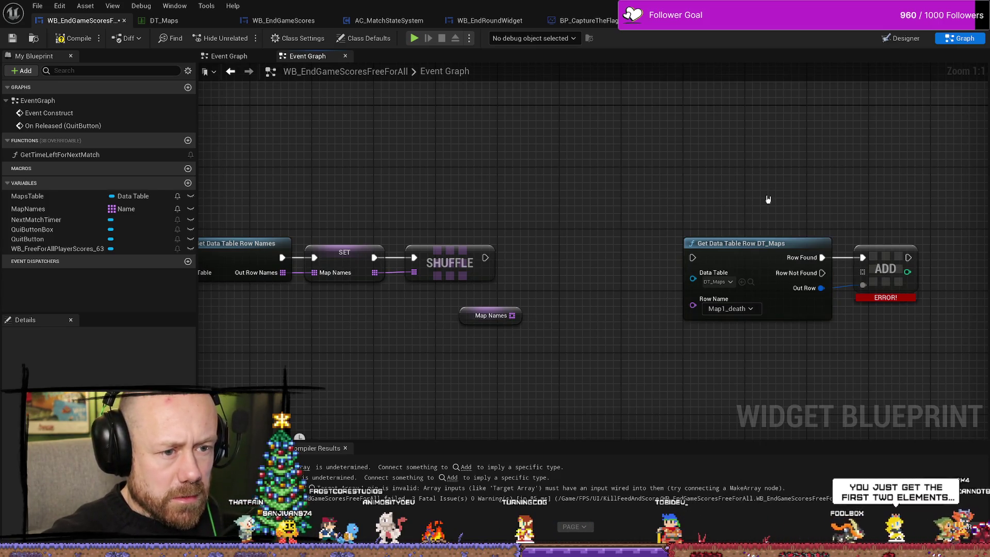
{"action": "left_click_drag", "start_coordinate": [713, 207], "coordinate": [670, 206]}
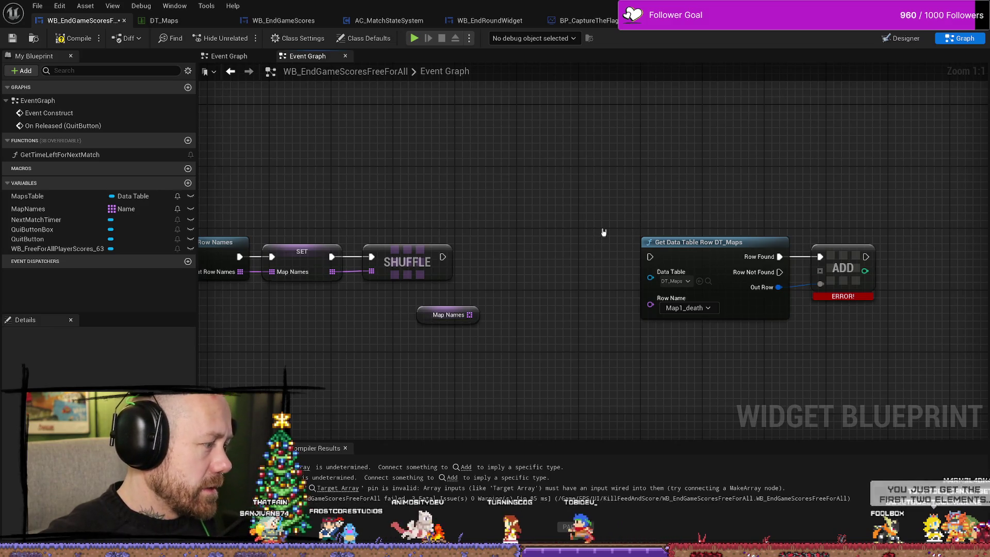
{"action": "mouse_move", "coordinate": [725, 184]}
{"action": "left_mouse_down"}
{"action": "mouse_move", "coordinate": [877, 305]}
{"action": "mouse_move", "coordinate": [859, 274]}
{"action": "left_mouse_up"}
{"action": "key", "text": "Delete"}
Step: Compile the widget blueprint with F7 and nudge the Map Names getter left
{"action": "mouse_move", "coordinate": [606, 282]}
{"action": "left_mouse_down"}
{"action": "mouse_move", "coordinate": [735, 279]}
{"action": "mouse_move", "coordinate": [700, 302]}
{"action": "mouse_move", "coordinate": [641, 241]}
{"action": "left_mouse_up"}
{"action": "left_click", "coordinate": [558, 312]}
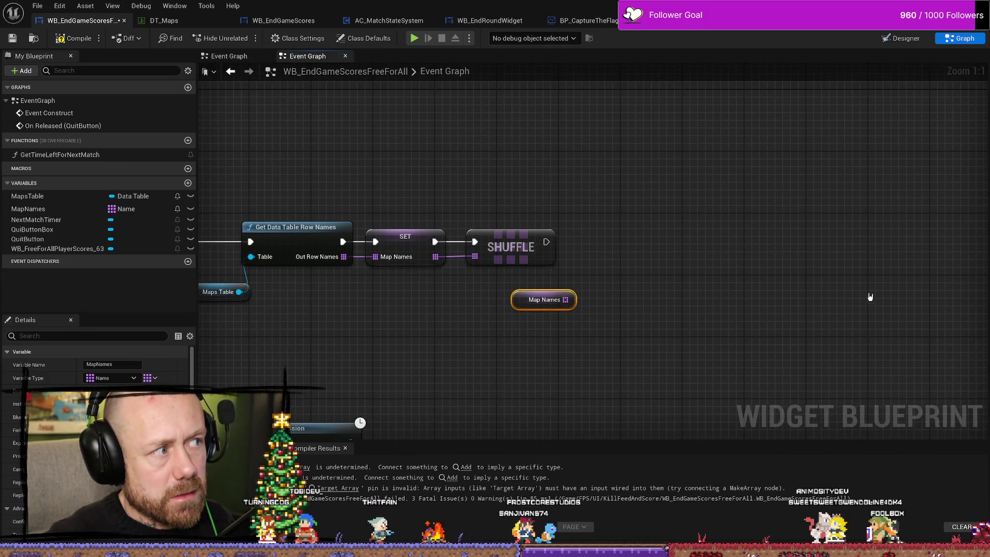
{"action": "key", "text": "F7"}
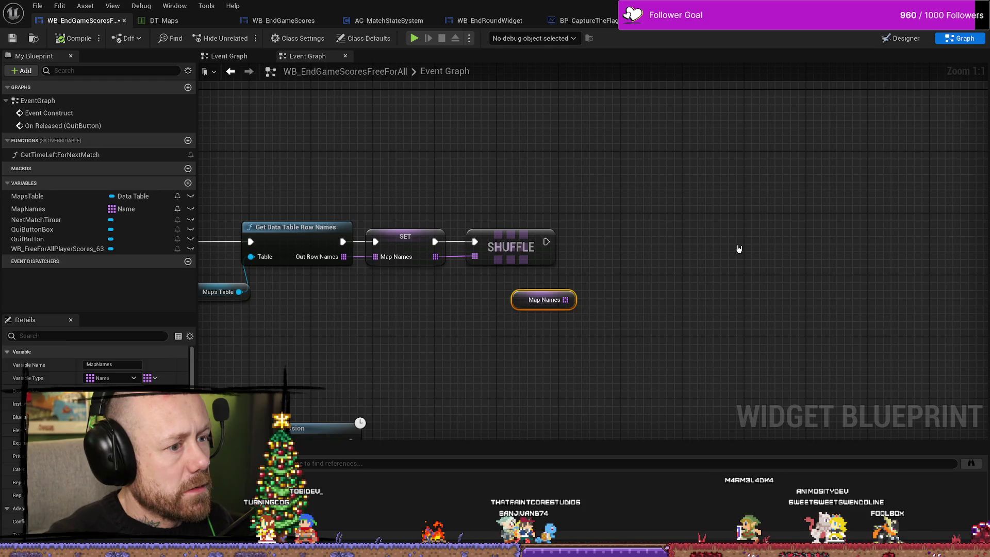
{"action": "left_click_drag", "start_coordinate": [738, 249], "coordinate": [708, 214]}
{"action": "left_click_drag", "start_coordinate": [615, 277], "coordinate": [578, 250]}
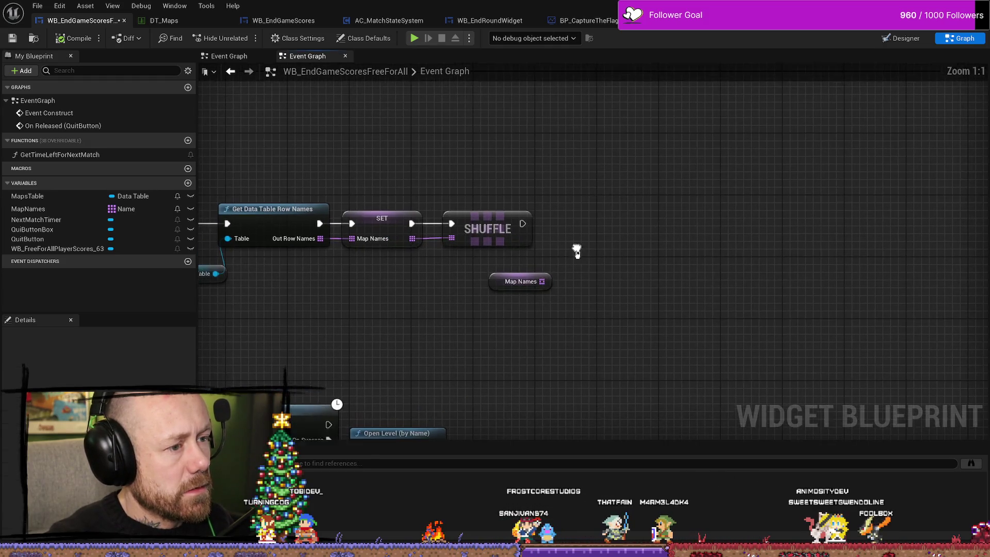
{"action": "left_click_drag", "start_coordinate": [498, 283], "coordinate": [489, 283]}
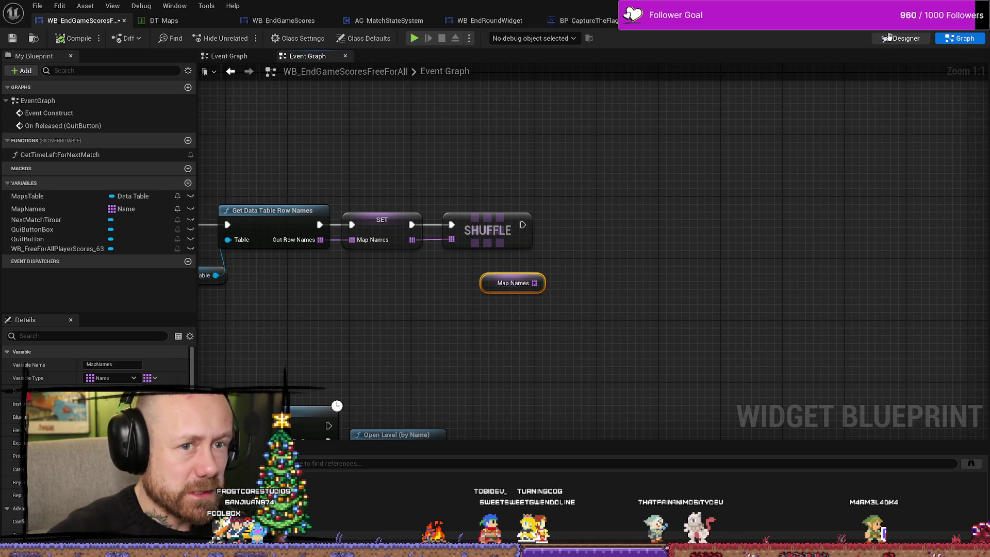
Step: Visit the Designer and return, then move the Maps Table getter under the row names node
{"action": "key", "text": "shift+F4"}
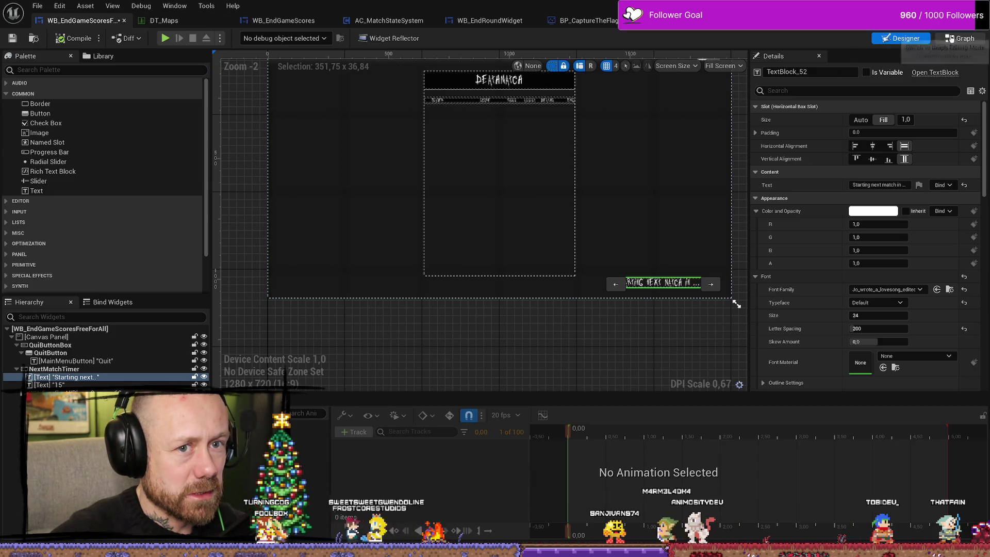
{"action": "left_click", "coordinate": [960, 38]}
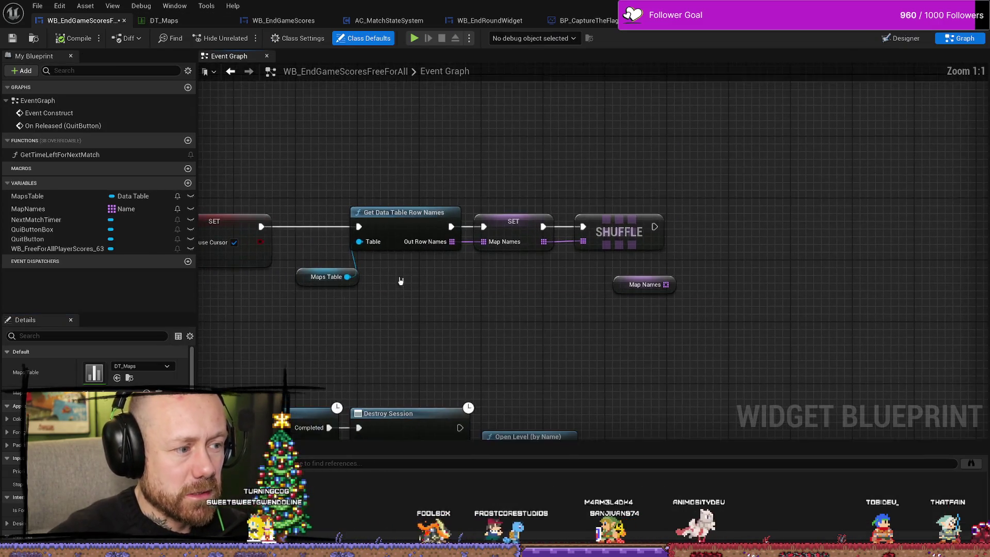
{"action": "left_click_drag", "start_coordinate": [436, 263], "coordinate": [482, 255]}
{"action": "left_click", "coordinate": [511, 198], "text": "shift"}
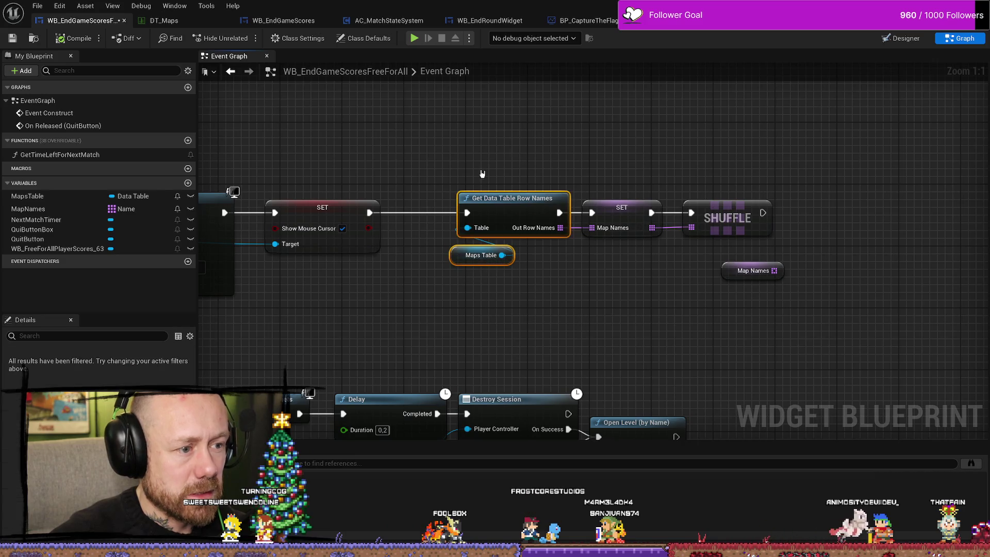
{"action": "mouse_move", "coordinate": [622, 309]}
{"action": "left_mouse_down"}
{"action": "mouse_move", "coordinate": [623, 290]}
{"action": "mouse_move", "coordinate": [559, 272]}
{"action": "left_mouse_up"}
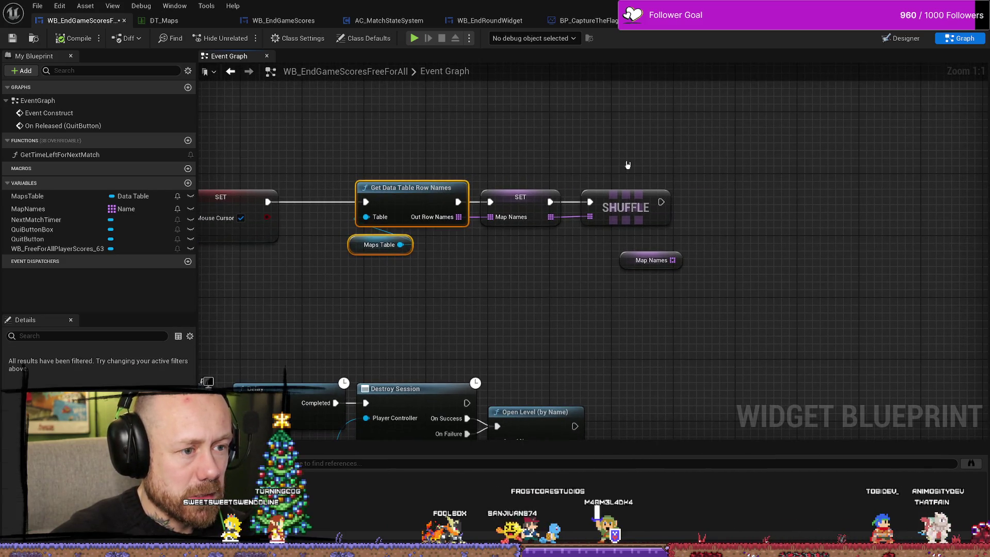
{"action": "left_click_drag", "start_coordinate": [628, 165], "coordinate": [482, 254]}
{"action": "left_click", "coordinate": [522, 279]}
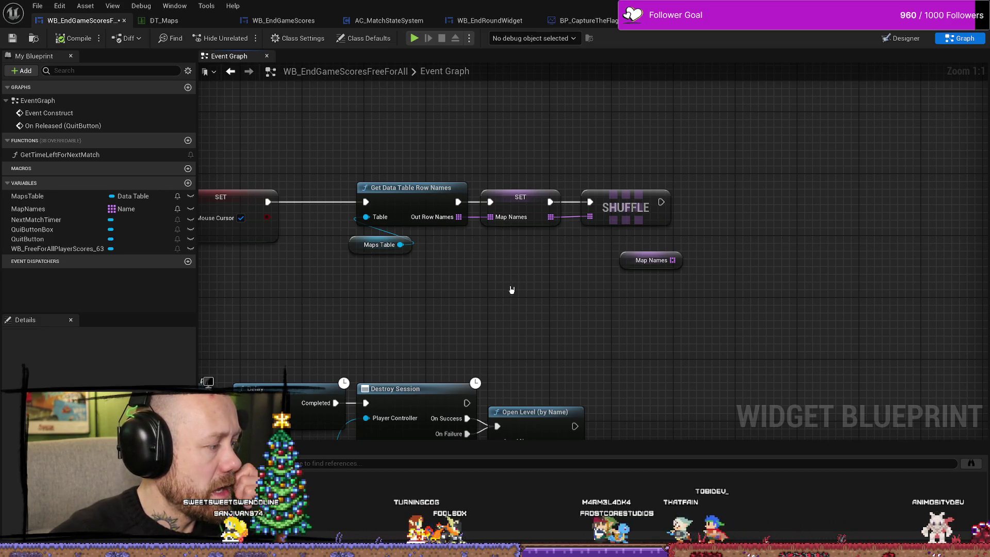
{"action": "mouse_move", "coordinate": [512, 290]}
{"action": "left_mouse_down"}
{"action": "mouse_move", "coordinate": [513, 215]}
{"action": "mouse_move", "coordinate": [501, 261]}
{"action": "mouse_move", "coordinate": [442, 256]}
{"action": "left_mouse_up"}
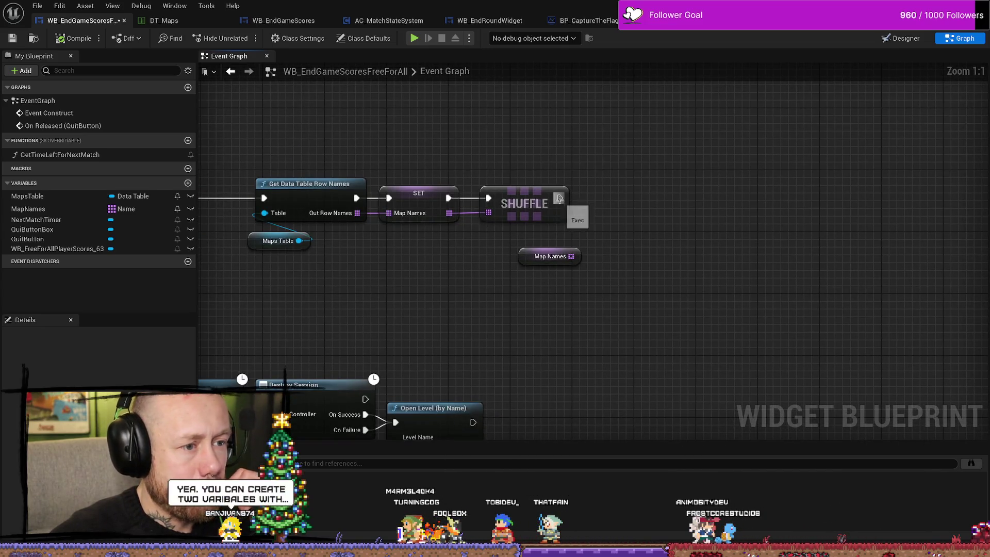
Step: Browse follow-up actions for Shuffle and the Map Names array, then add a new variable
{"action": "left_click_drag", "start_coordinate": [559, 199], "coordinate": [578, 198]}
{"action": "left_click", "coordinate": [656, 174]}
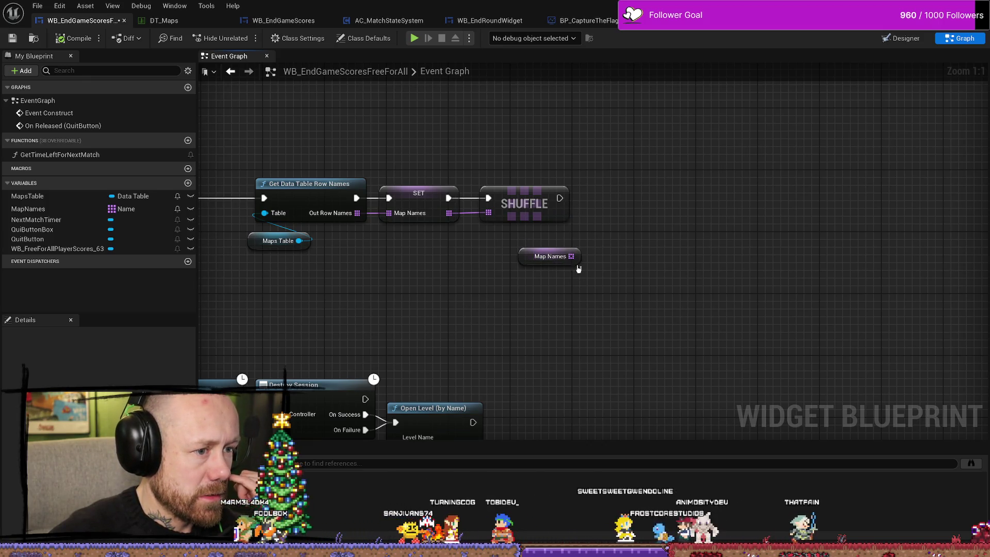
{"action": "left_click_drag", "start_coordinate": [571, 256], "coordinate": [616, 238]}
{"action": "left_click", "coordinate": [690, 217]}
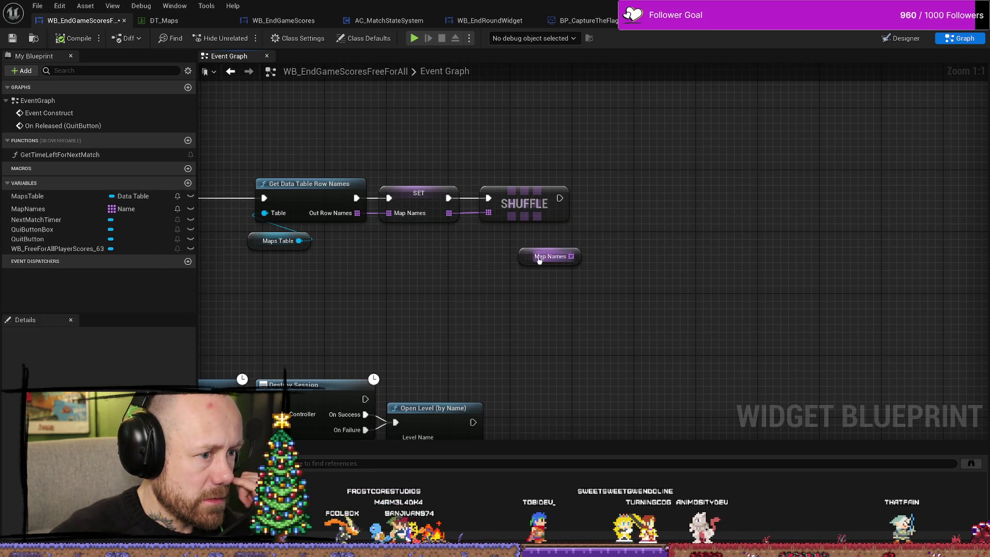
{"action": "left_click", "coordinate": [188, 183]}
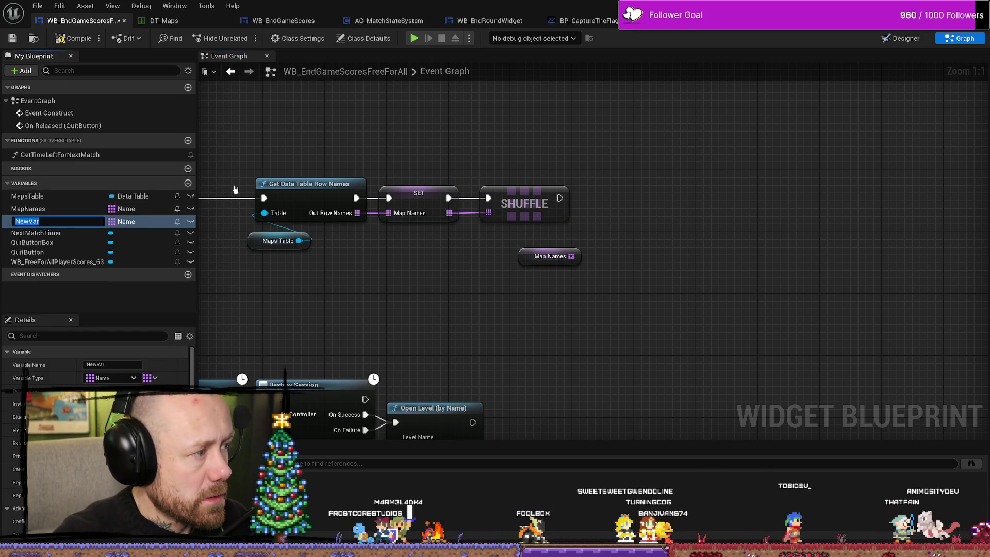
Step: Name the new variable NextMap1 and duplicate it as NextMap2
{"action": "type", "text": "Ne"}
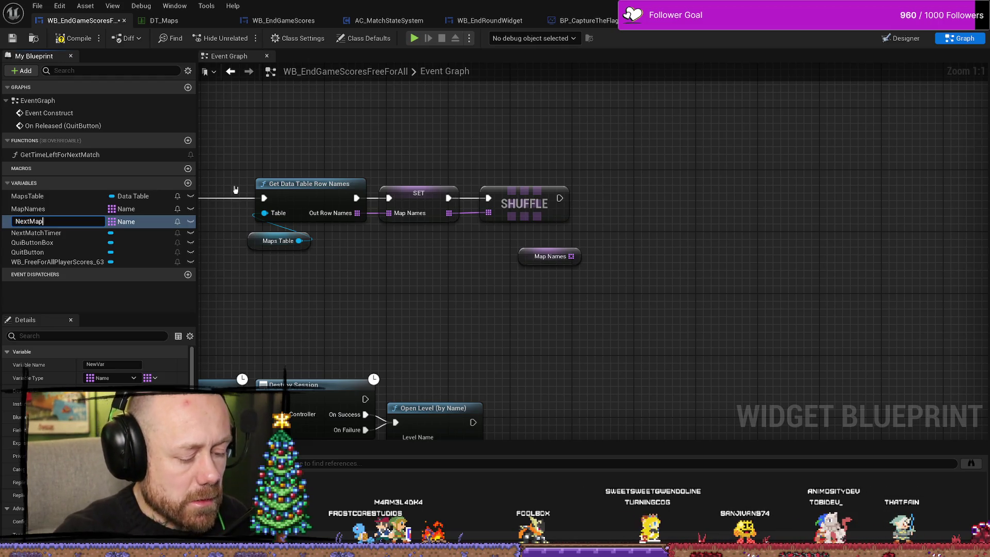
{"action": "type", "text": "1"}
{"action": "key", "text": "Return"}
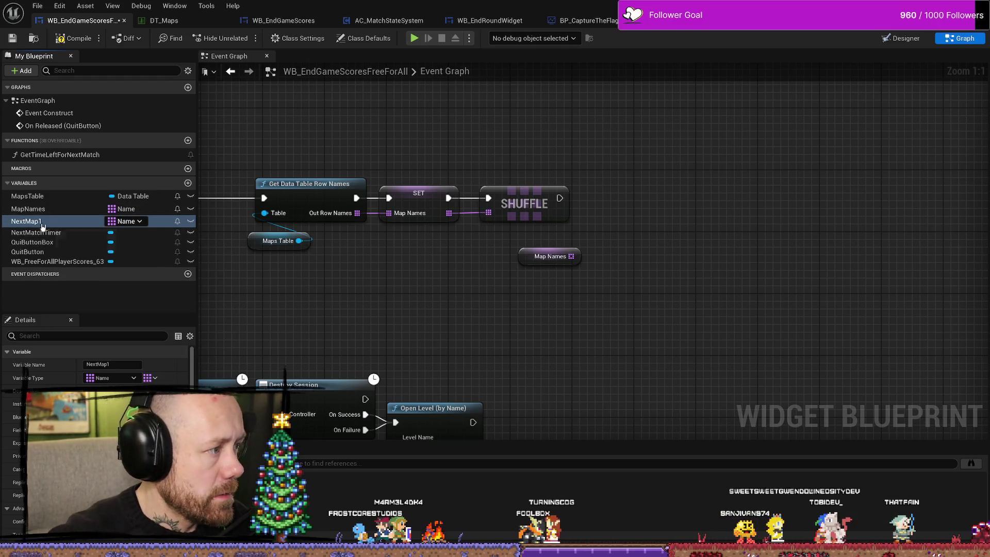
{"action": "right_click", "coordinate": [49, 222]}
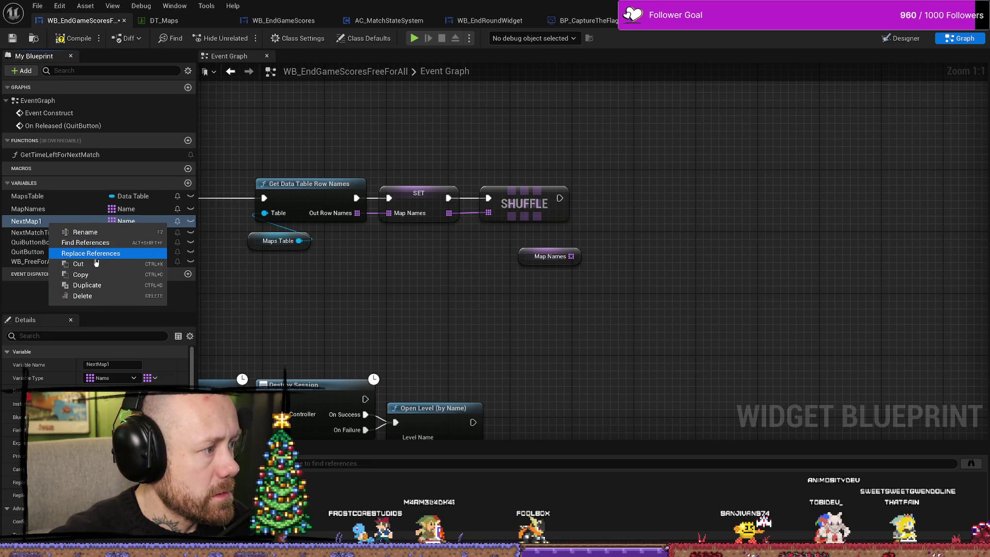
{"action": "left_click", "coordinate": [86, 285]}
{"action": "left_click", "coordinate": [96, 235]}
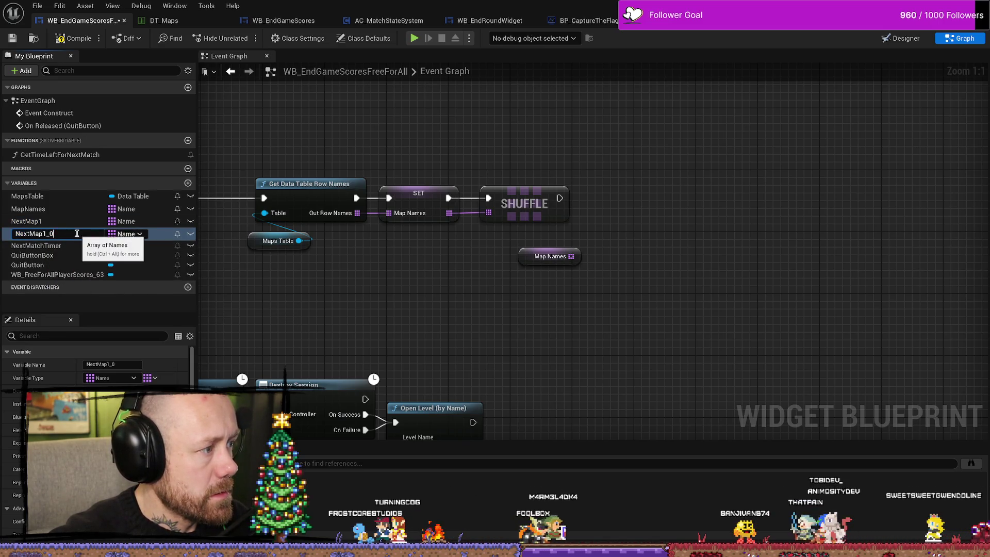
{"action": "type", "text": "2"}
{"action": "key", "text": "Return"}
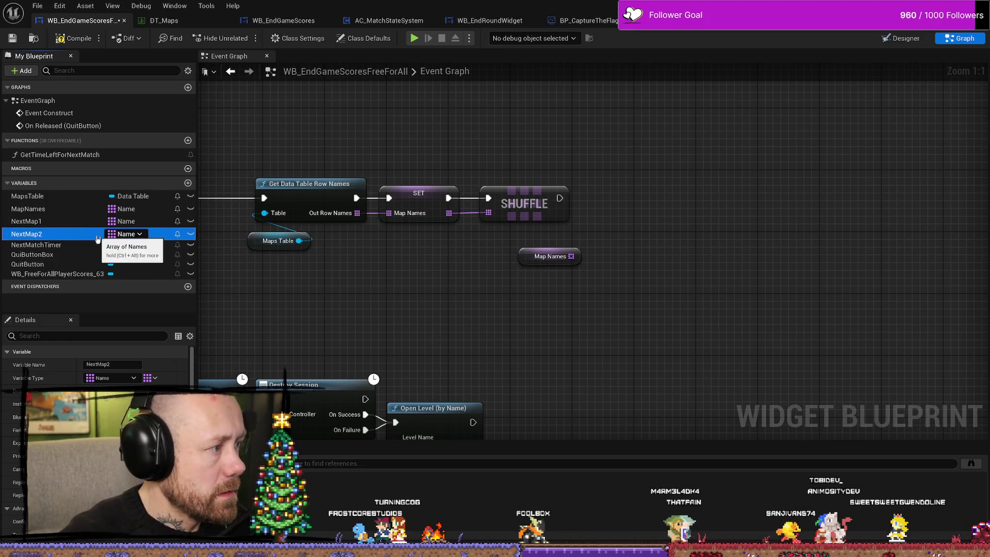
Step: Change NextMap1's type to a Data Table object reference
{"action": "left_click", "coordinate": [138, 226]}
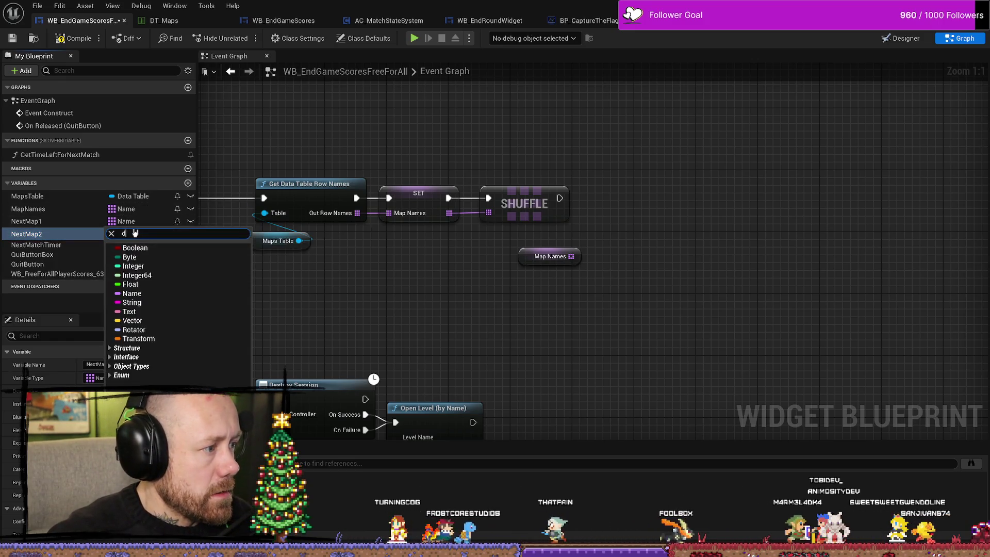
{"action": "type", "text": "datra"}
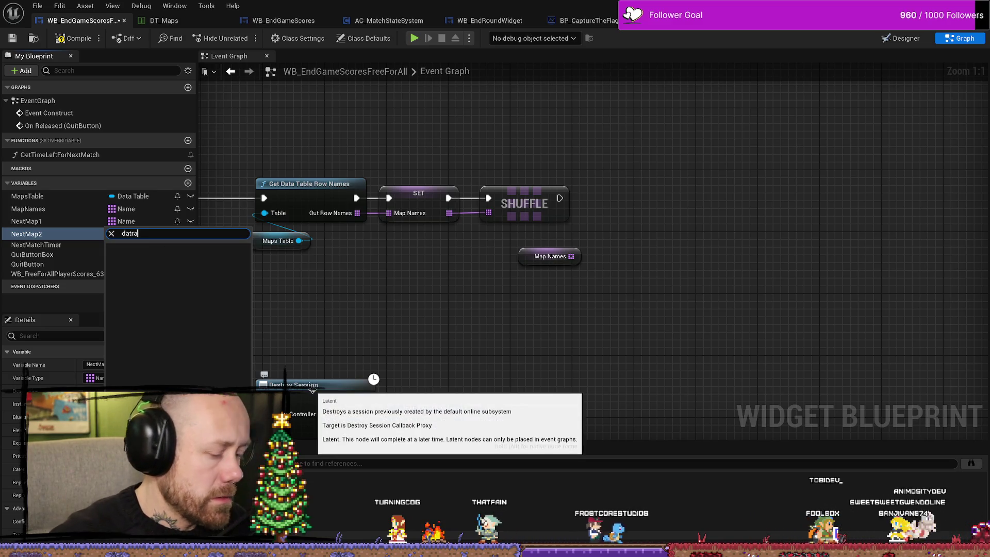
{"action": "key", "text": "BackSpace"}
{"action": "key", "text": "BackSpace"}
{"action": "type", "text": "a table"}
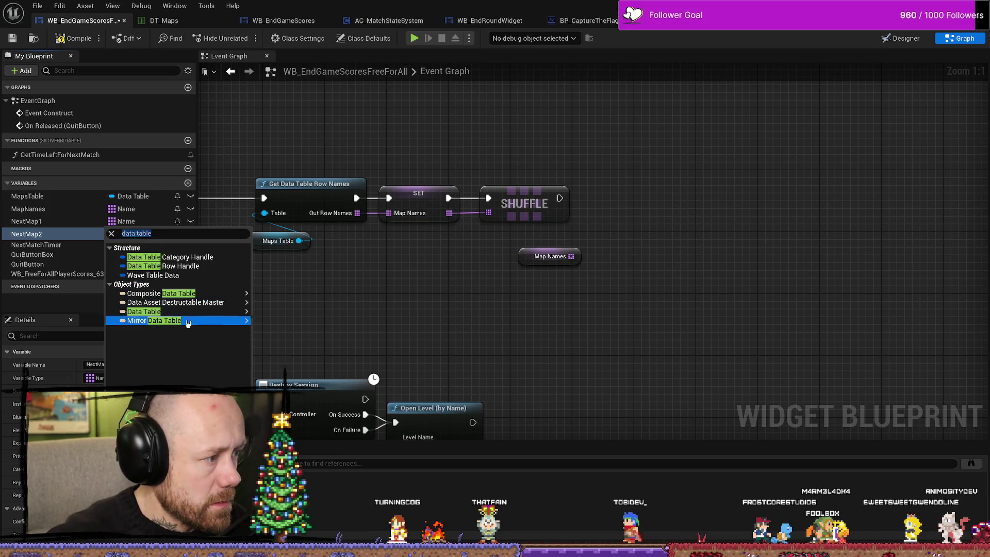
{"action": "mouse_move", "coordinate": [268, 313]}
{"action": "mouse_move", "coordinate": [243, 302]}
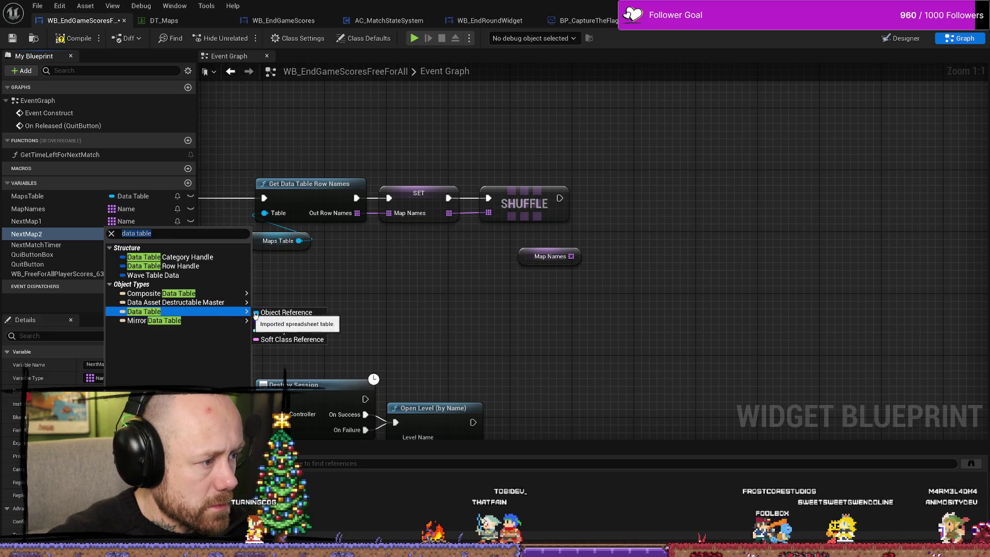
{"action": "left_click", "coordinate": [309, 312]}
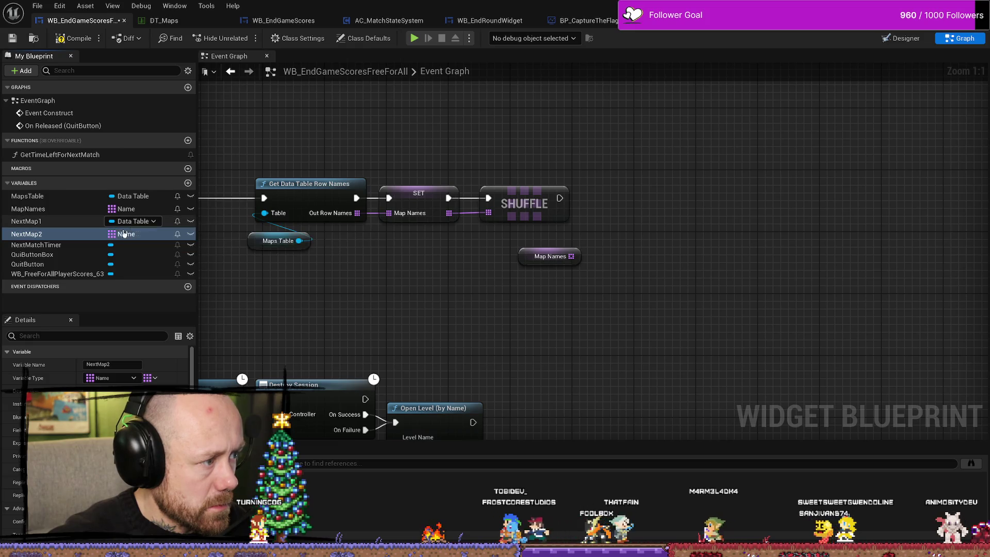
{"action": "left_click", "coordinate": [63, 232]}
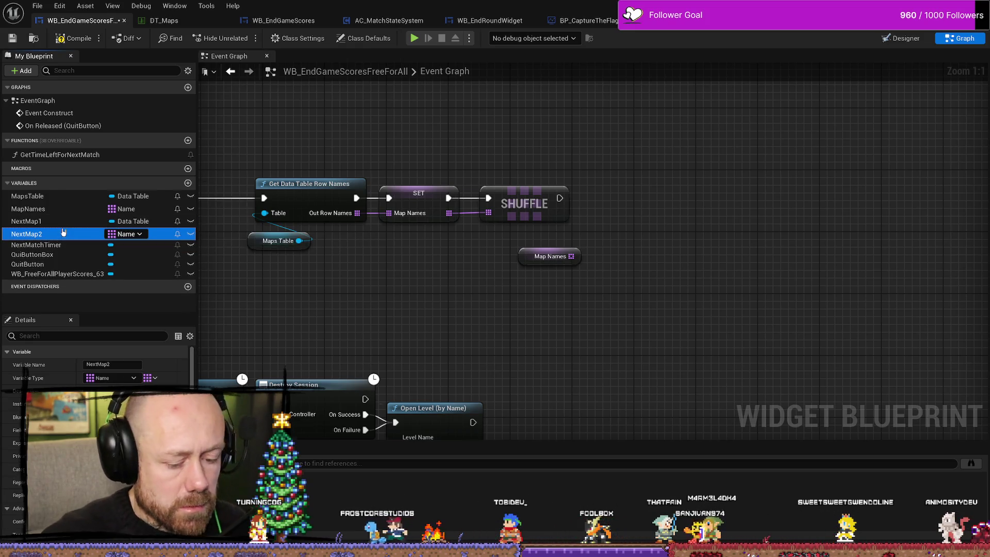
Step: Duplicate the Data Table-typed NextMap1 and name the copy NextMap2
{"action": "left_click", "coordinate": [42, 221]}
{"action": "right_click", "coordinate": [42, 221]}
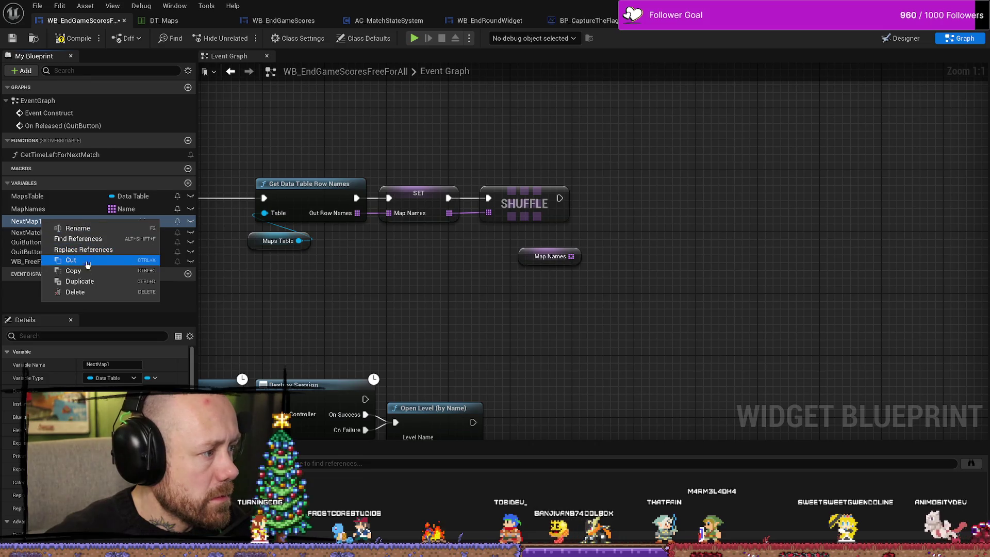
{"action": "left_click", "coordinate": [83, 281]}
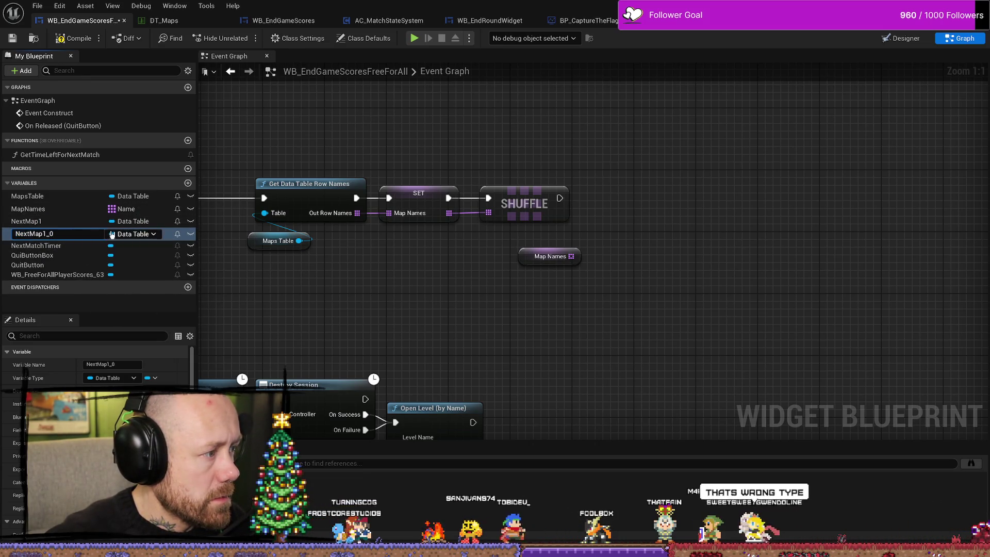
{"action": "type", "text": "NextMap2"}
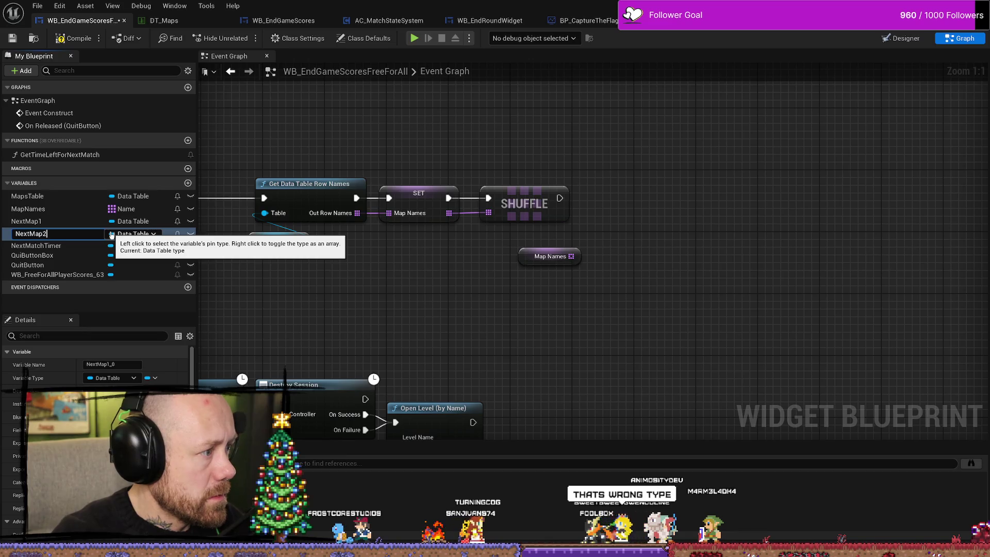
{"action": "key", "text": "Return"}
Step: Search NextMap2's type list for 'data table' options, leaving its type unchanged
{"action": "left_click", "coordinate": [146, 231]}
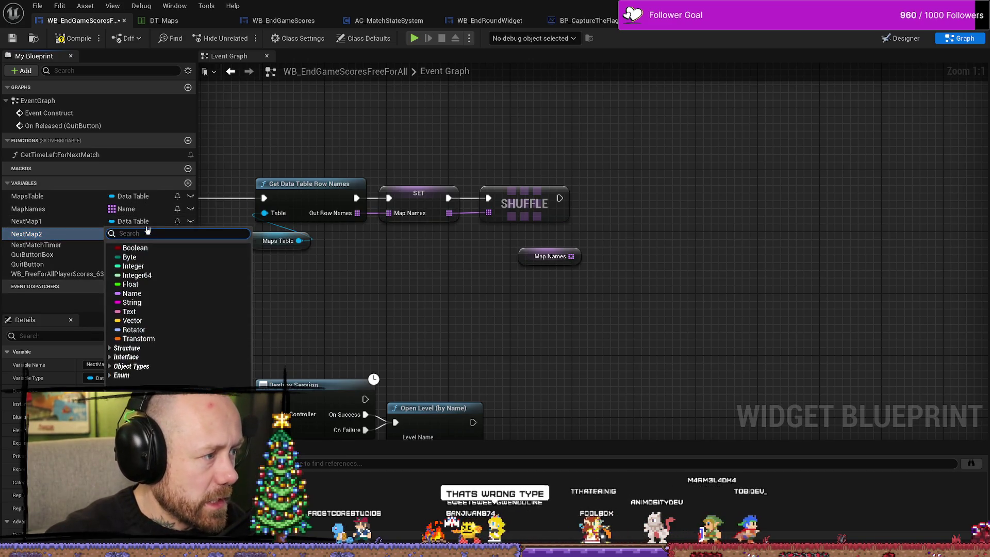
{"action": "type", "text": "data"}
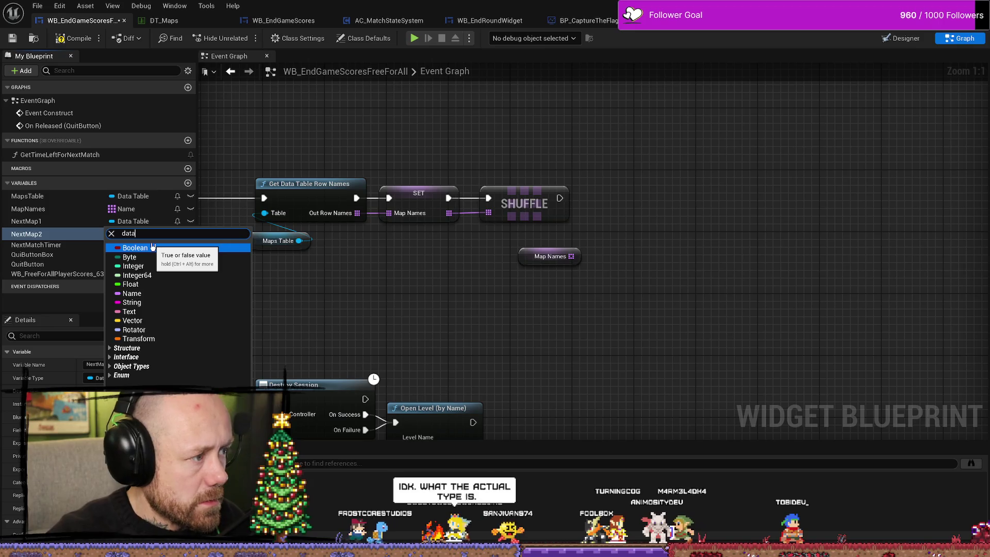
{"action": "key", "text": "Escape"}
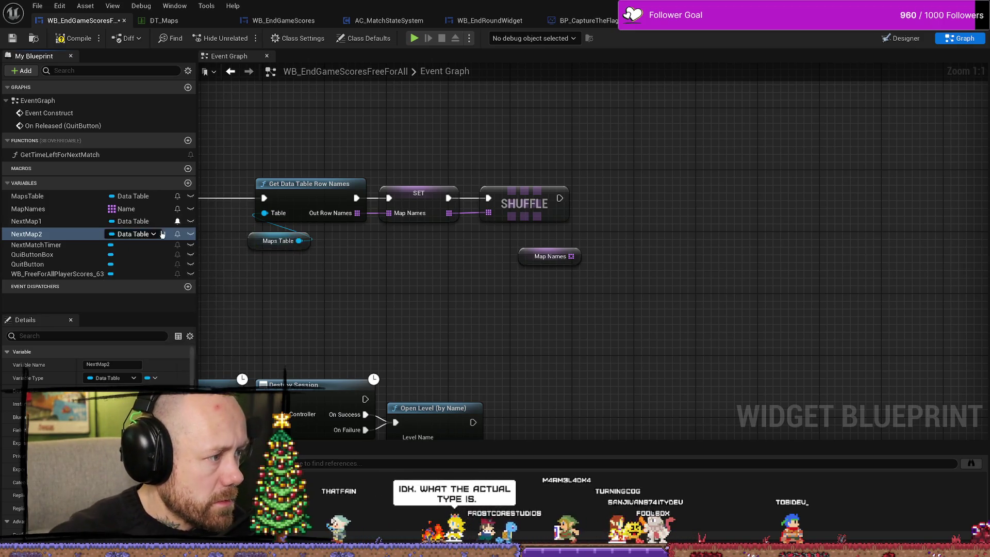
{"action": "left_click", "coordinate": [151, 233]}
{"action": "type", "text": "data "}
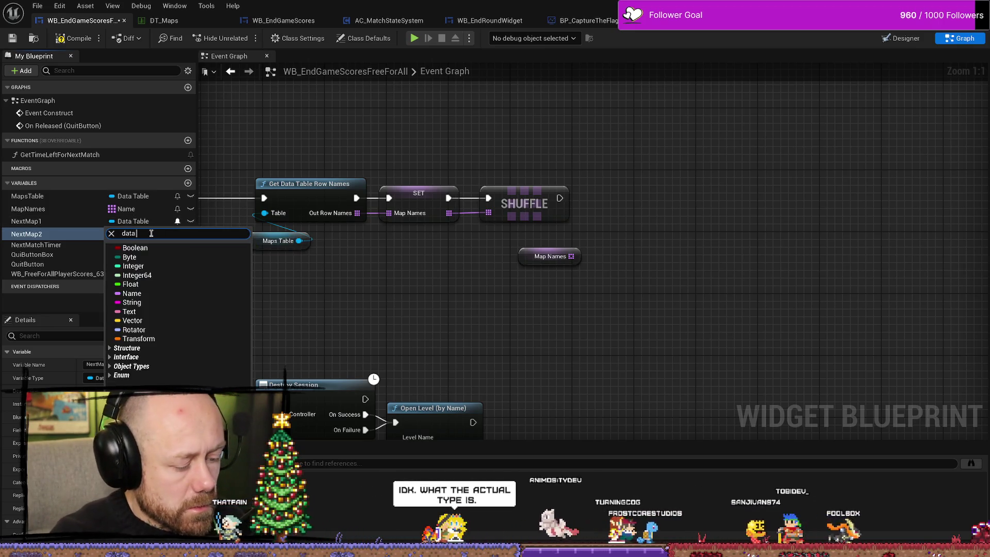
{"action": "type", "text": "table"}
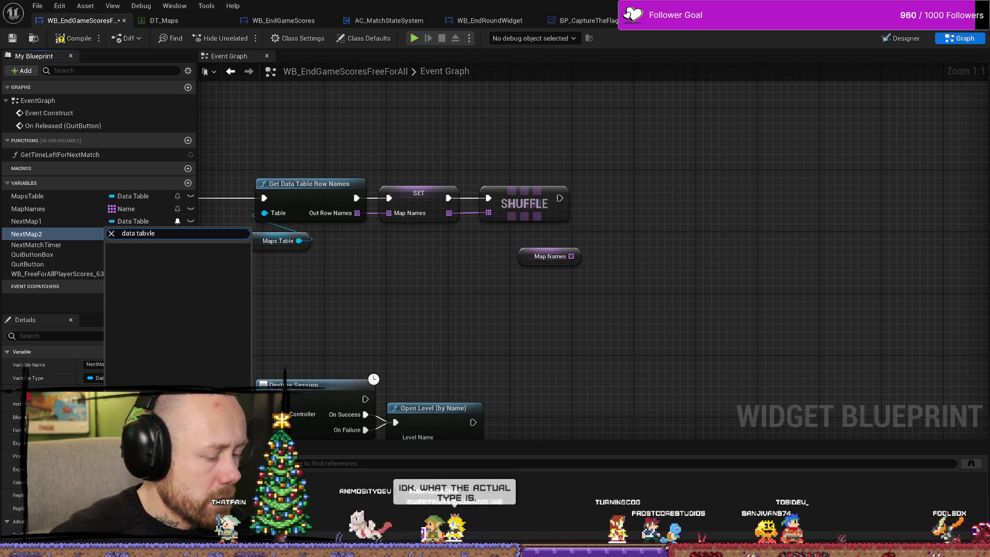
{"action": "key", "text": "BackSpace"}
{"action": "key", "text": "BackSpace"}
{"action": "key", "text": "BackSpace"}
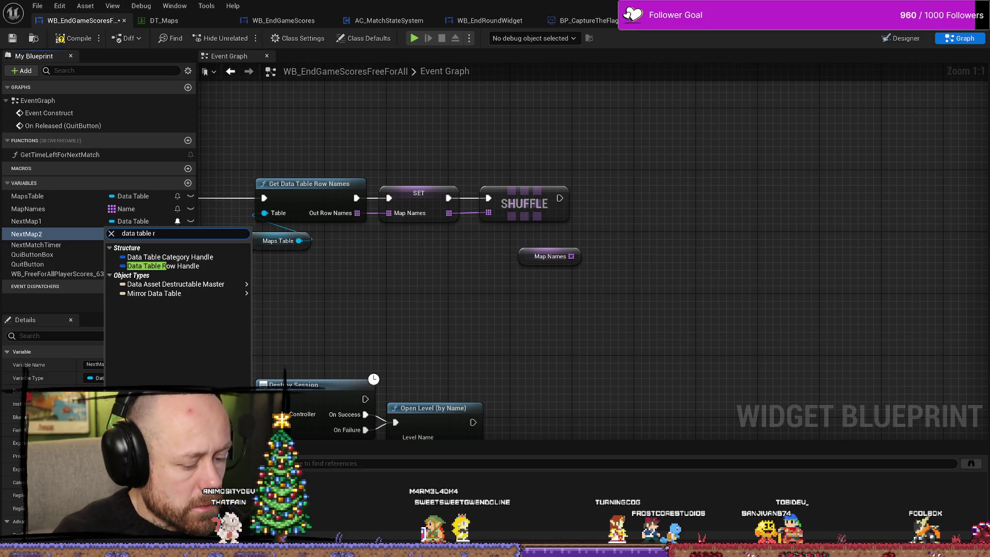
{"action": "key", "text": "Down"}
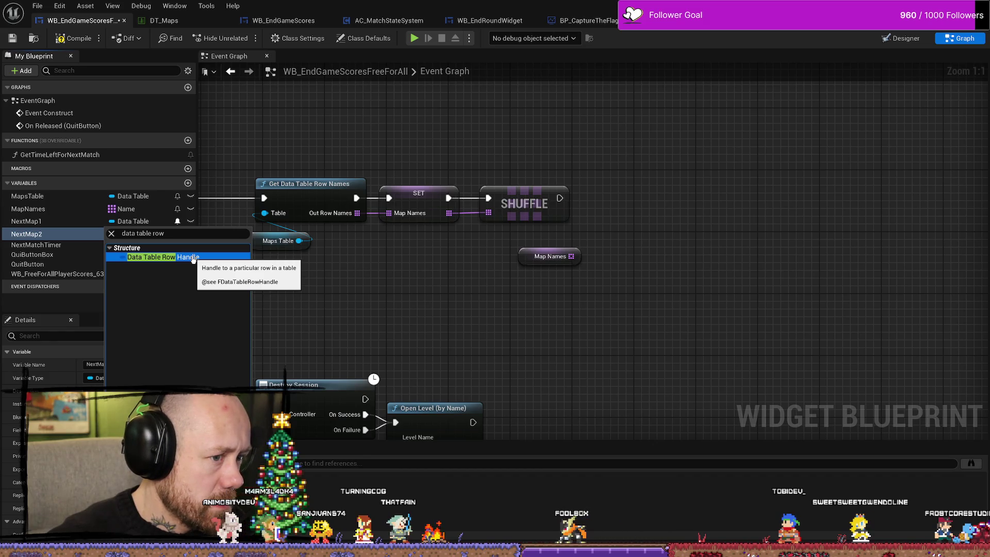
{"action": "key", "text": "Escape"}
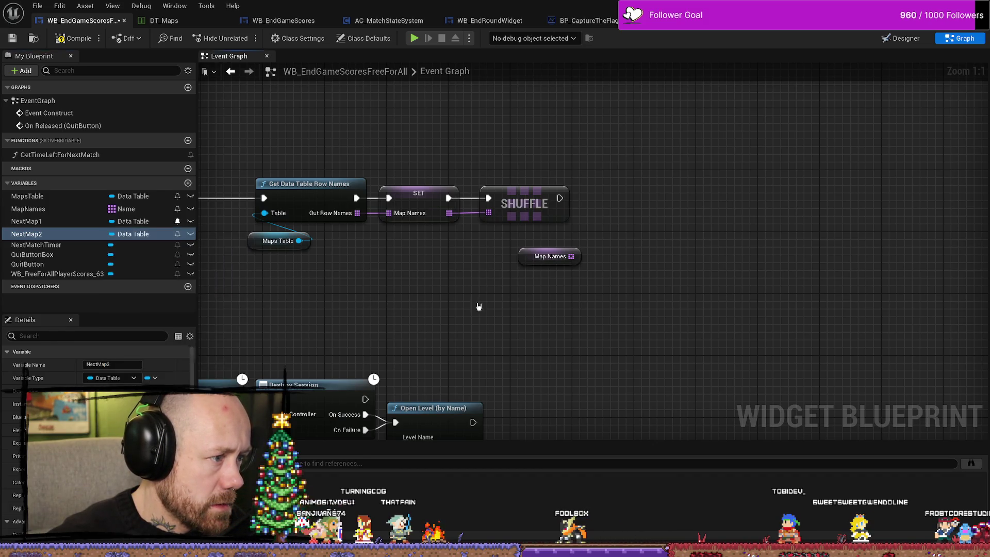
{"action": "left_click", "coordinate": [547, 256]}
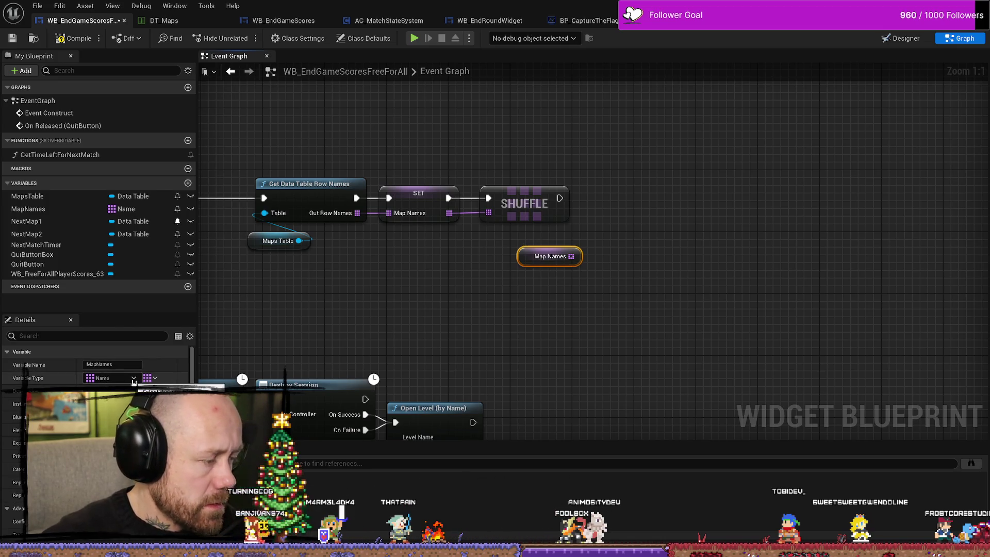
Step: Change NextMap1's type to Data Table Row Handle via a 'data handle' search
{"action": "mouse_move", "coordinate": [192, 374]}
{"action": "left_mouse_down"}
{"action": "mouse_move", "coordinate": [192, 414]}
{"action": "mouse_move", "coordinate": [189, 353]}
{"action": "left_mouse_up"}
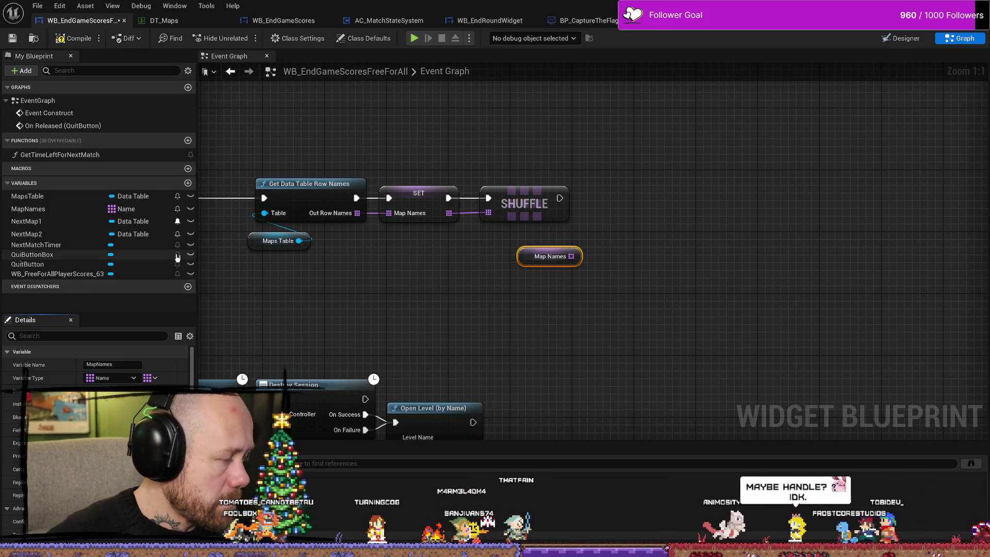
{"action": "left_click", "coordinate": [133, 222]}
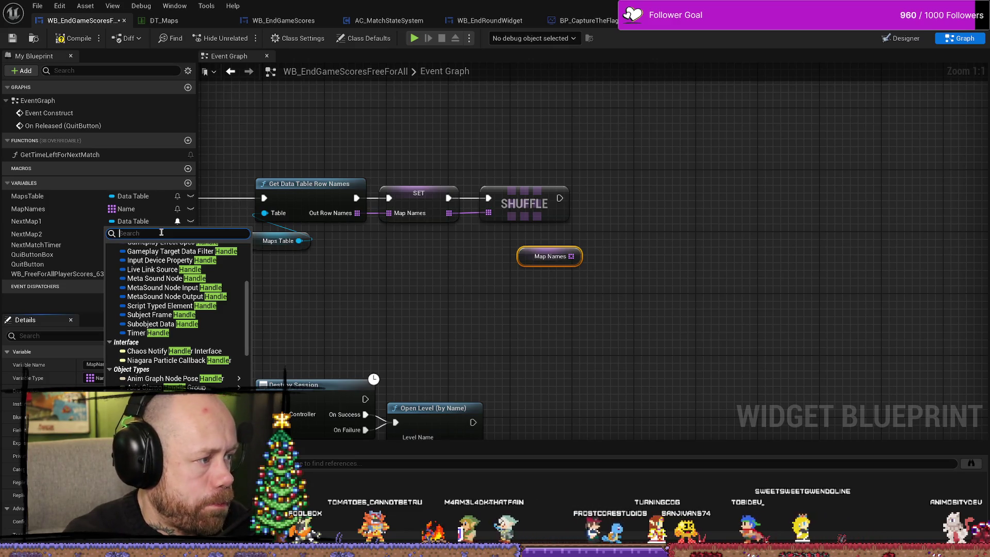
{"action": "key", "text": "BackSpace"}
{"action": "key", "text": "BackSpace"}
{"action": "key", "text": "BackSpace"}
{"action": "type", "text": "data nha"}
{"action": "key", "text": "BackSpace"}
{"action": "key", "text": "BackSpace"}
{"action": "key", "text": "BackSpace"}
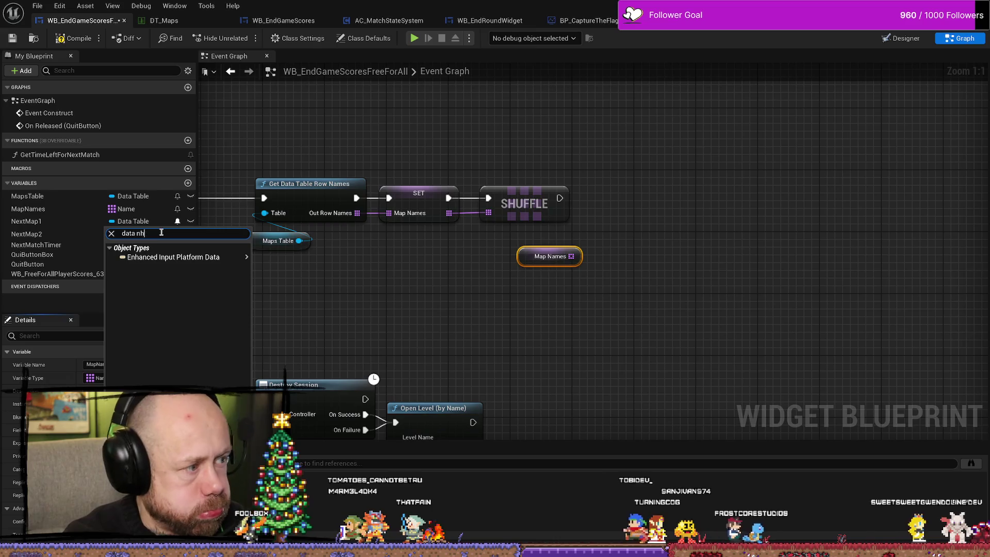
{"action": "type", "text": "handle"}
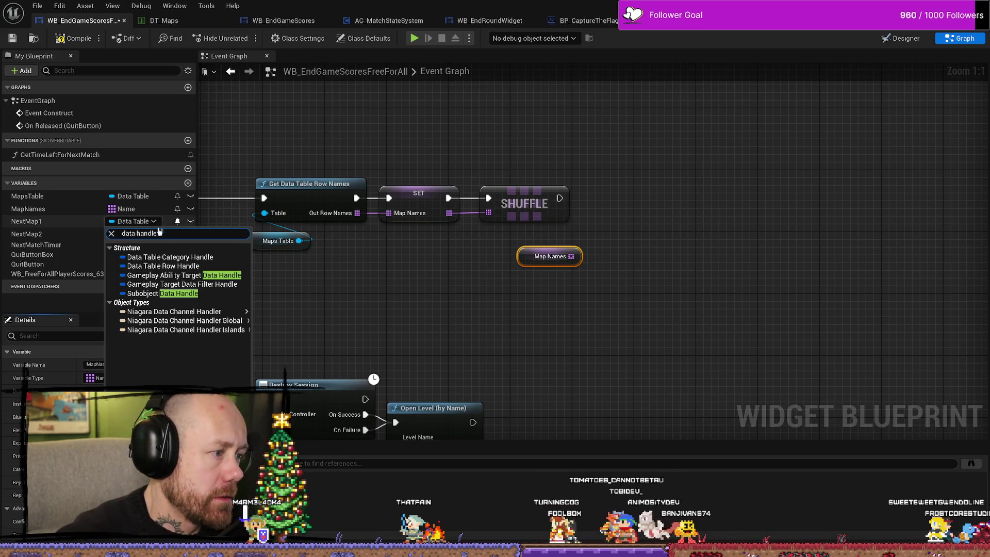
{"action": "left_click", "coordinate": [165, 266]}
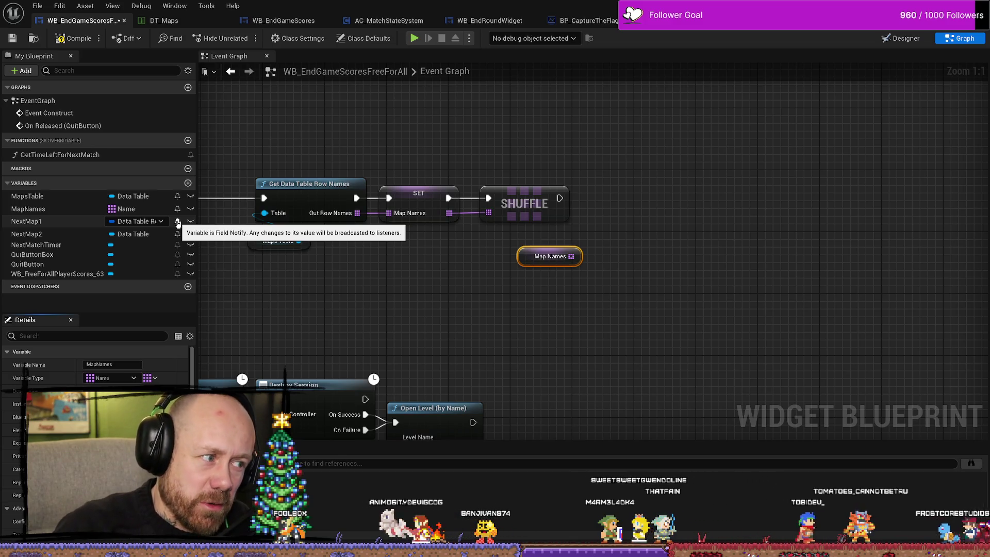
Step: Toggle Field Notify on NextMap1, then pan and move the Map Names node slightly lower
{"action": "left_click", "coordinate": [178, 221]}
{"action": "left_click", "coordinate": [435, 314]}
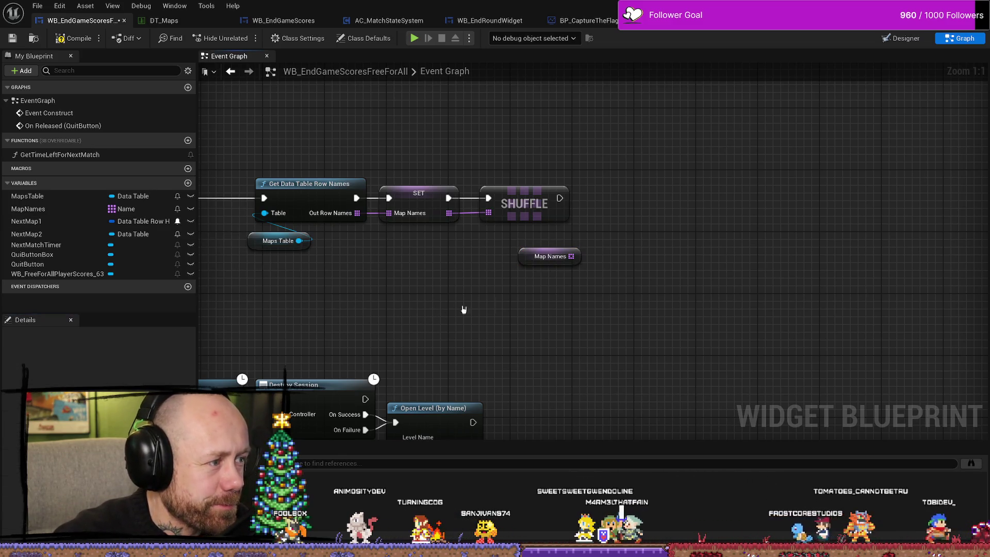
{"action": "mouse_move", "coordinate": [726, 330]}
{"action": "left_mouse_down"}
{"action": "mouse_move", "coordinate": [649, 314]}
{"action": "mouse_move", "coordinate": [714, 308]}
{"action": "left_mouse_up"}
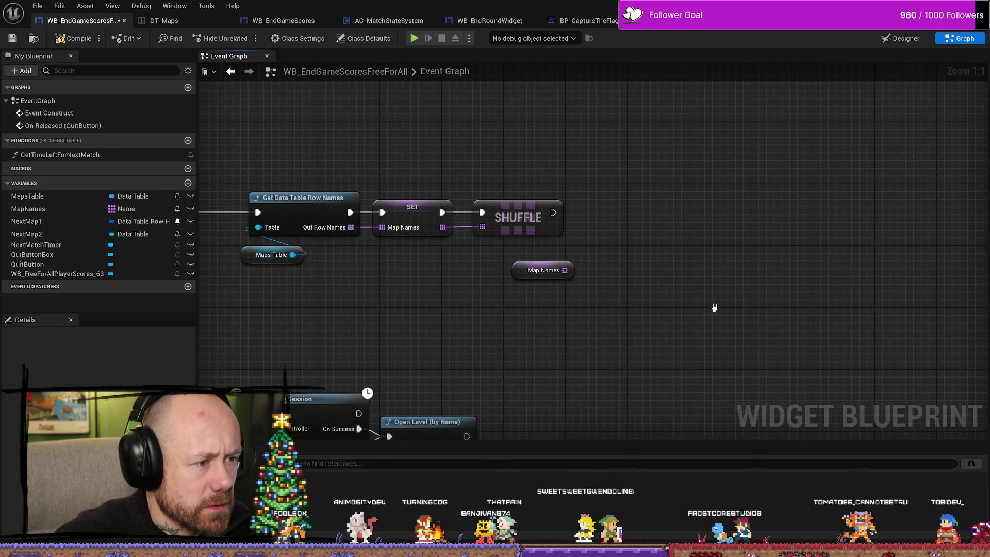
{"action": "mouse_move", "coordinate": [519, 272]}
{"action": "left_mouse_down"}
{"action": "mouse_move", "coordinate": [516, 285]}
{"action": "mouse_move", "coordinate": [511, 266]}
{"action": "mouse_move", "coordinate": [540, 279]}
{"action": "mouse_move", "coordinate": [558, 307]}
{"action": "mouse_move", "coordinate": [535, 297]}
{"action": "left_mouse_up"}
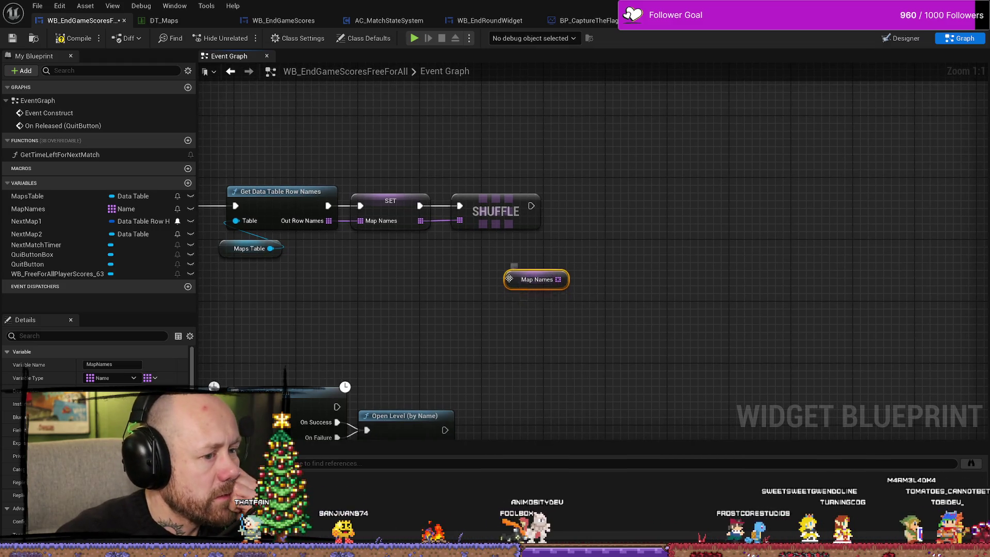
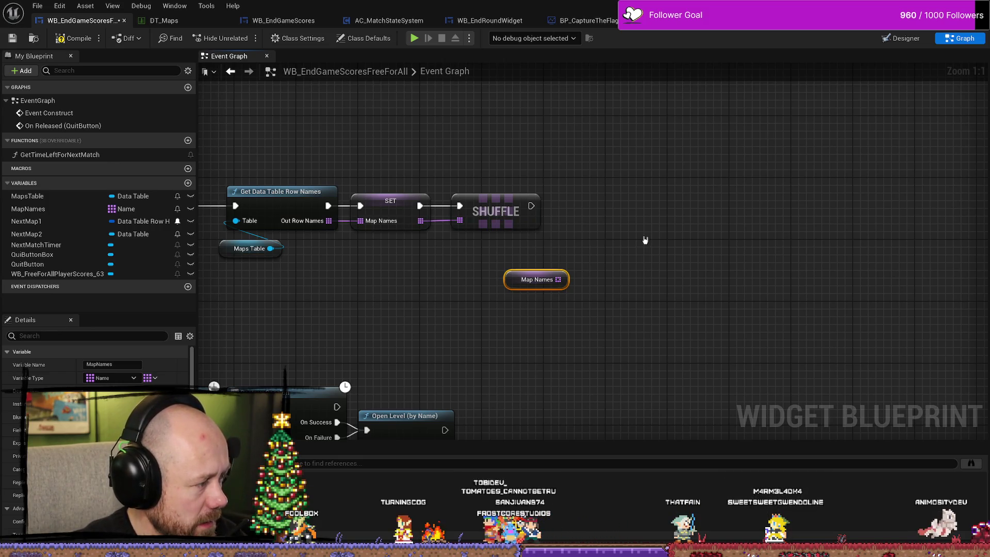
Step: Search Map Names actions for 'ge tt da', then dismiss the list without adding a node
{"action": "left_click_drag", "start_coordinate": [630, 240], "coordinate": [637, 239]}
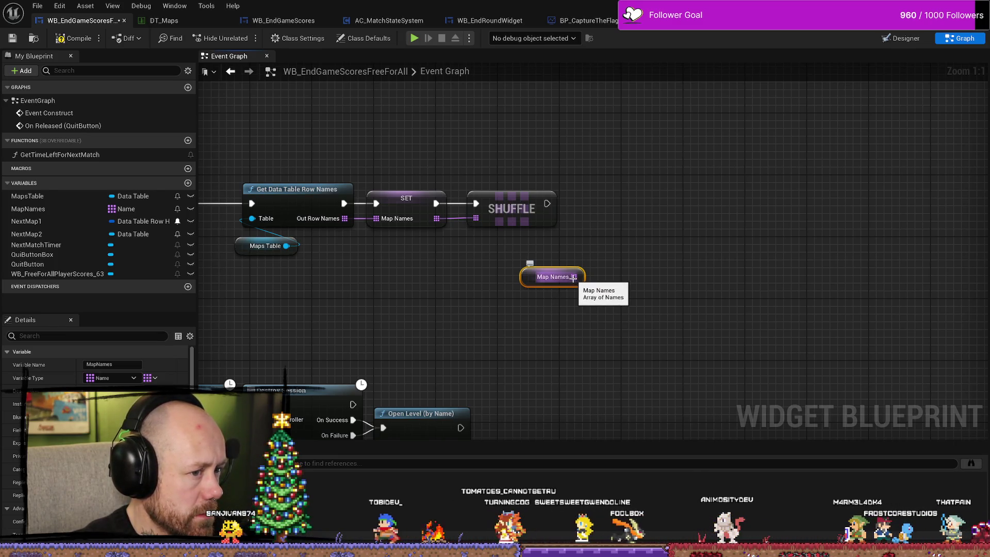
{"action": "left_click_drag", "start_coordinate": [574, 277], "coordinate": [644, 202]}
{"action": "type", "text": "ge"}
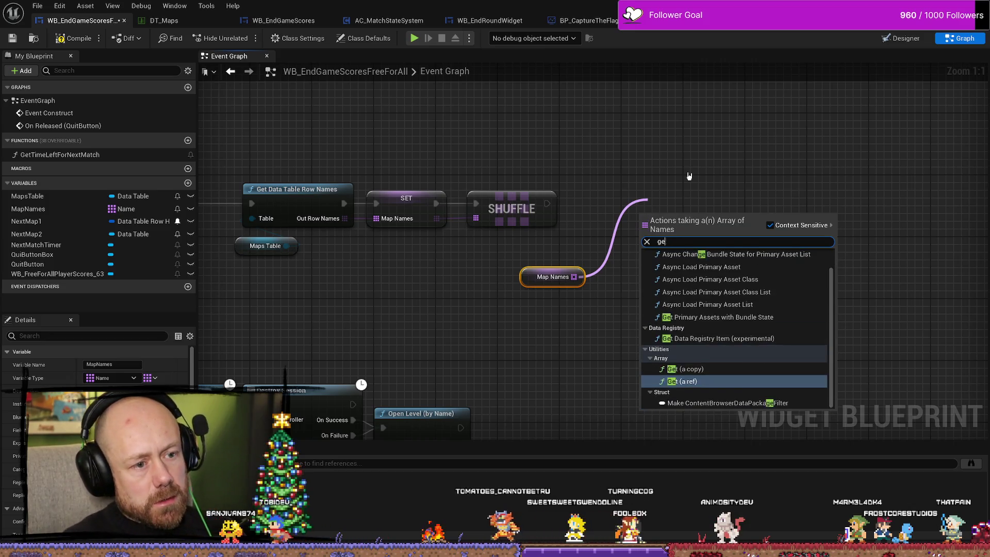
{"action": "type", "text": " tt data ta"}
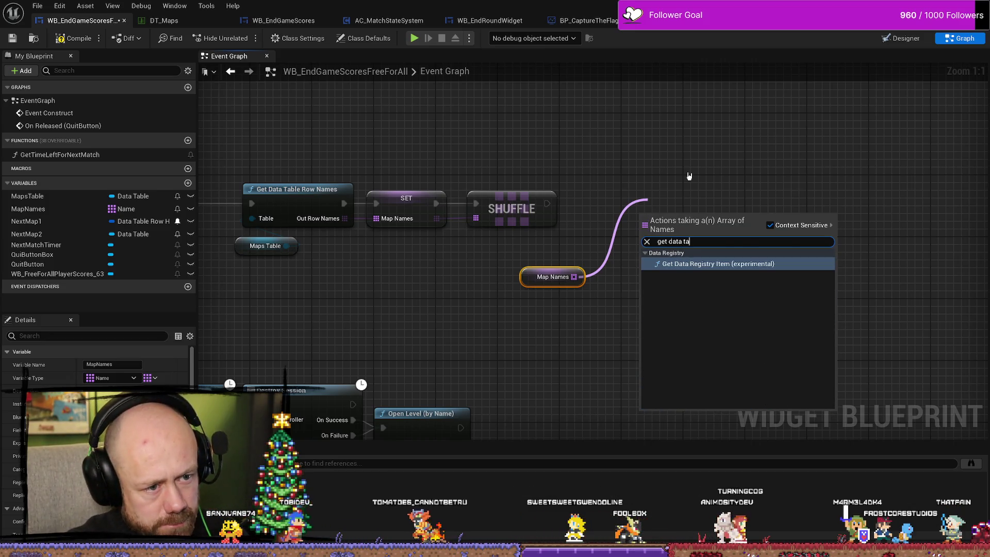
{"action": "left_click", "coordinate": [537, 128]}
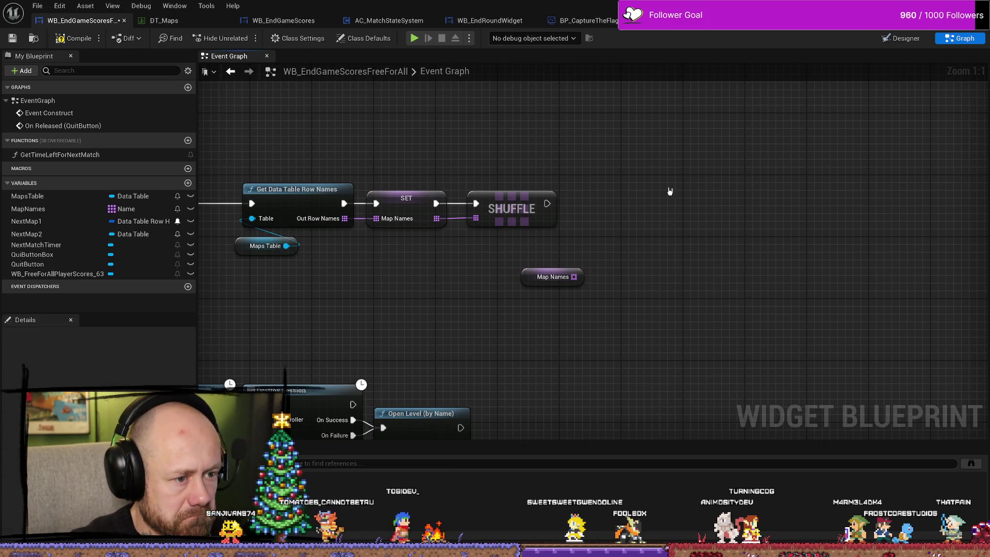
Step: Add a Get Data Table Row node wired after Shuffle's exec output
{"action": "left_click_drag", "start_coordinate": [547, 203], "coordinate": [608, 207]}
{"action": "type", "text": "get"}
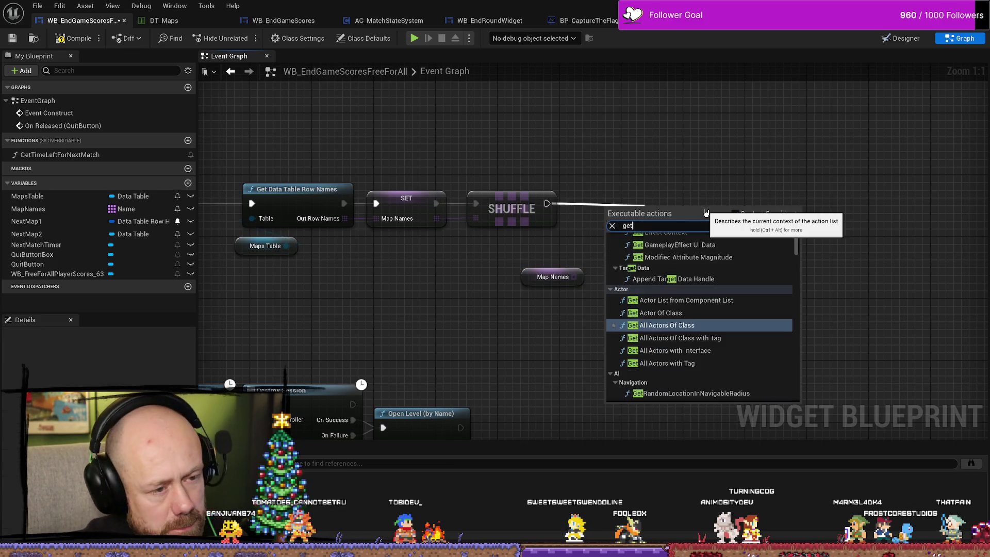
{"action": "type", "text": " data table"}
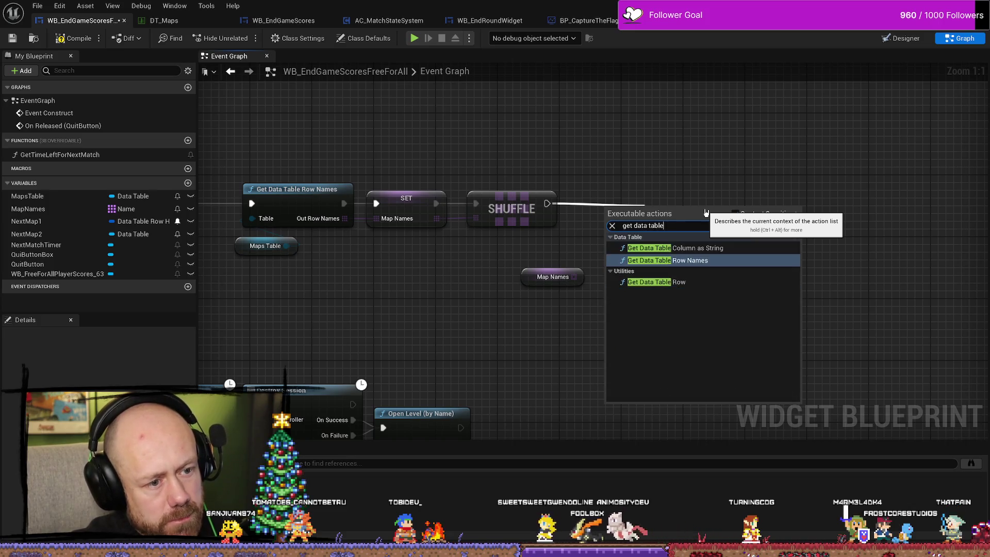
{"action": "key", "text": "Down"}
{"action": "key", "text": "Return"}
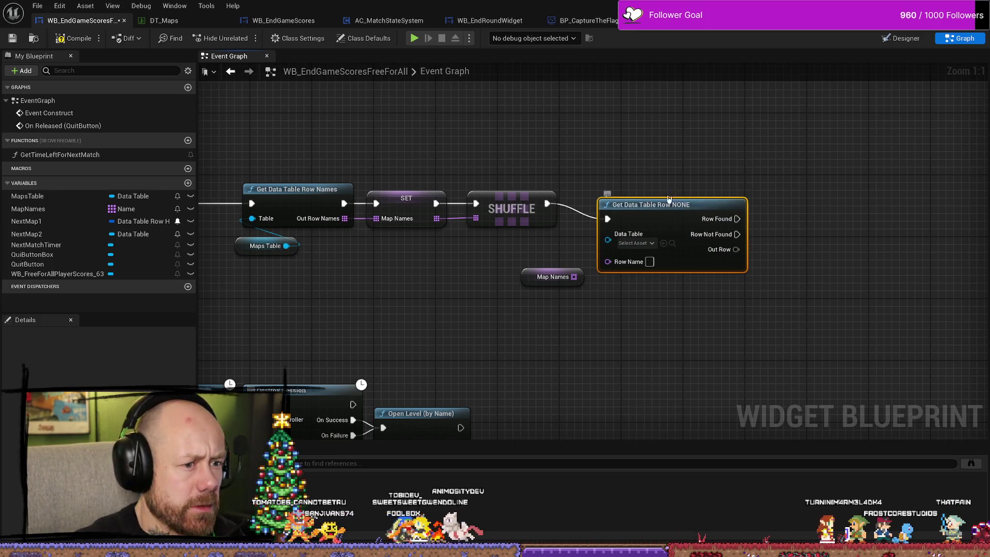
{"action": "left_click_drag", "start_coordinate": [623, 205], "coordinate": [646, 189]}
Step: Cancel an incompatible Map Names-to-Row Name link, tidy the graph, and open NextMap1's type choices
{"action": "mouse_move", "coordinate": [574, 277]}
{"action": "left_mouse_down"}
{"action": "mouse_move", "coordinate": [632, 250]}
{"action": "mouse_move", "coordinate": [650, 332]}
{"action": "mouse_move", "coordinate": [627, 292]}
{"action": "left_mouse_up"}
{"action": "left_click", "coordinate": [683, 274]}
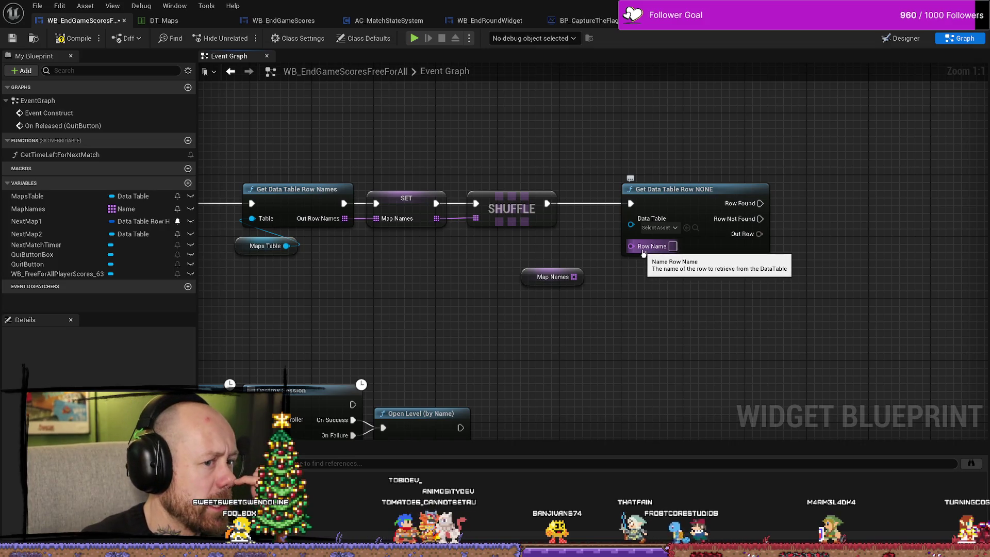
{"action": "mouse_move", "coordinate": [693, 307]}
{"action": "left_mouse_down"}
{"action": "mouse_move", "coordinate": [576, 308]}
{"action": "mouse_move", "coordinate": [640, 288]}
{"action": "left_mouse_up"}
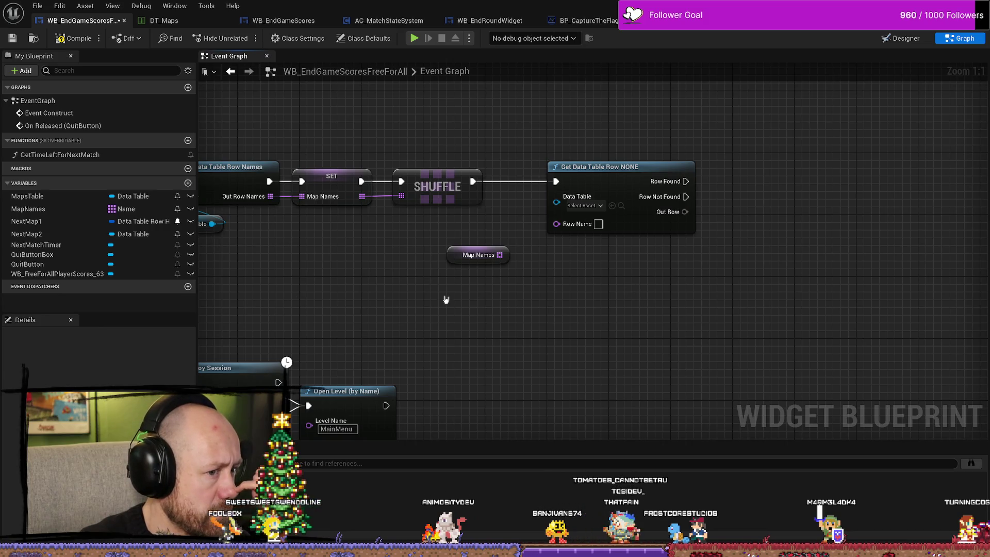
{"action": "left_click_drag", "start_coordinate": [448, 253], "coordinate": [441, 261]}
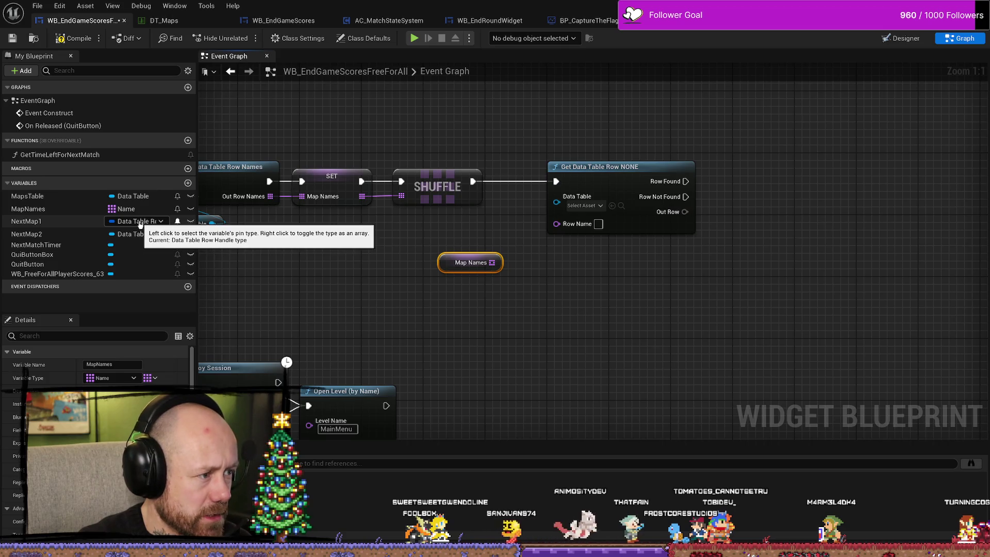
{"action": "left_click", "coordinate": [136, 221]}
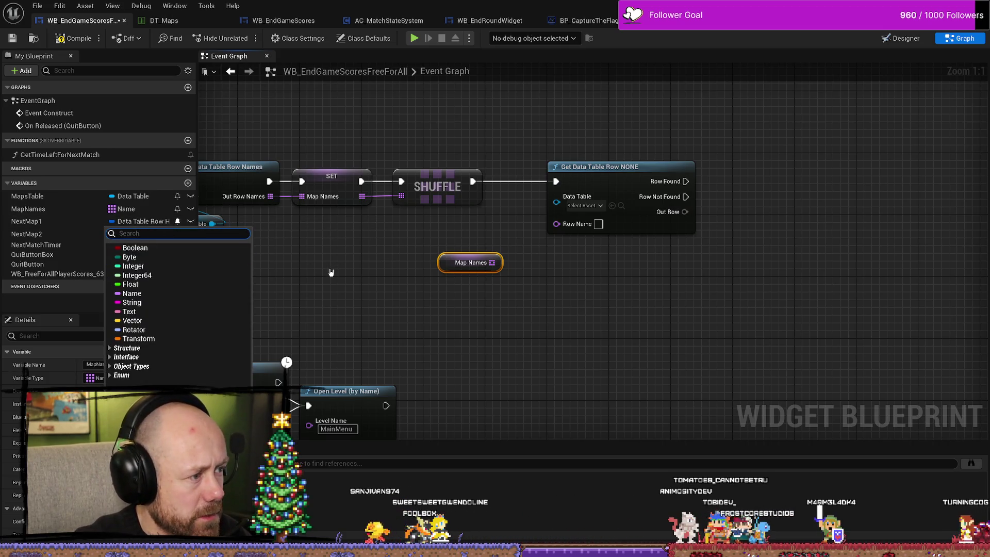
Step: Change the NextMap1 variable's type to Name
{"action": "type", "text": "name"}
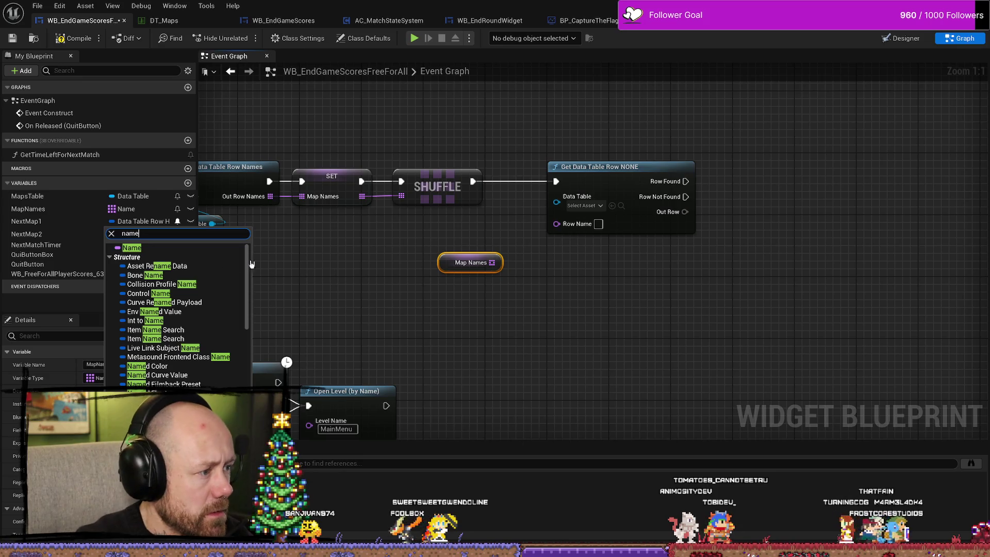
{"action": "left_click", "coordinate": [131, 247]}
{"action": "left_click", "coordinate": [53, 222]}
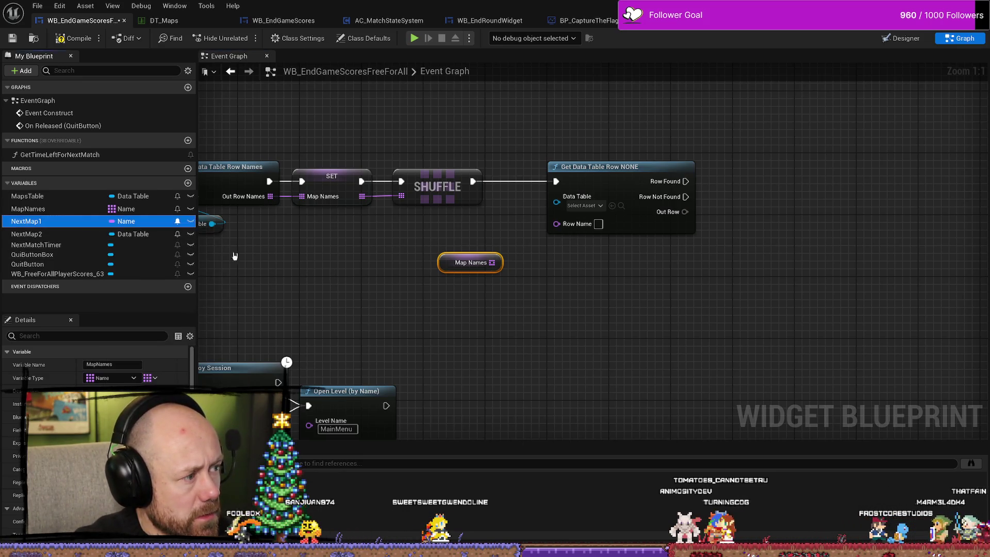
{"action": "left_click", "coordinate": [446, 264]}
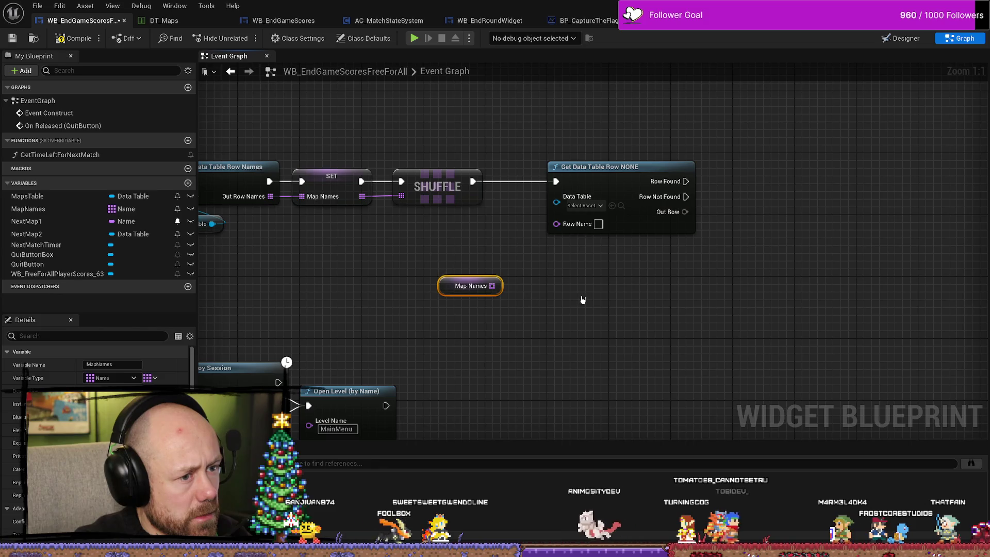
Step: Place a NextMap1 getter beside the Get Data Table Row's Row Name input
{"action": "mouse_move", "coordinate": [29, 223]}
{"action": "left_mouse_down"}
{"action": "mouse_move", "coordinate": [637, 337]}
{"action": "mouse_move", "coordinate": [522, 267]}
{"action": "mouse_move", "coordinate": [551, 238]}
{"action": "left_mouse_up"}
{"action": "left_click", "coordinate": [642, 343]}
{"action": "mouse_move", "coordinate": [575, 326]}
{"action": "left_mouse_down"}
{"action": "mouse_move", "coordinate": [552, 271]}
{"action": "mouse_move", "coordinate": [444, 298]}
{"action": "left_mouse_up"}
{"action": "mouse_move", "coordinate": [644, 294]}
{"action": "left_mouse_down"}
{"action": "mouse_move", "coordinate": [586, 176]}
{"action": "mouse_move", "coordinate": [695, 176]}
{"action": "left_mouse_up"}
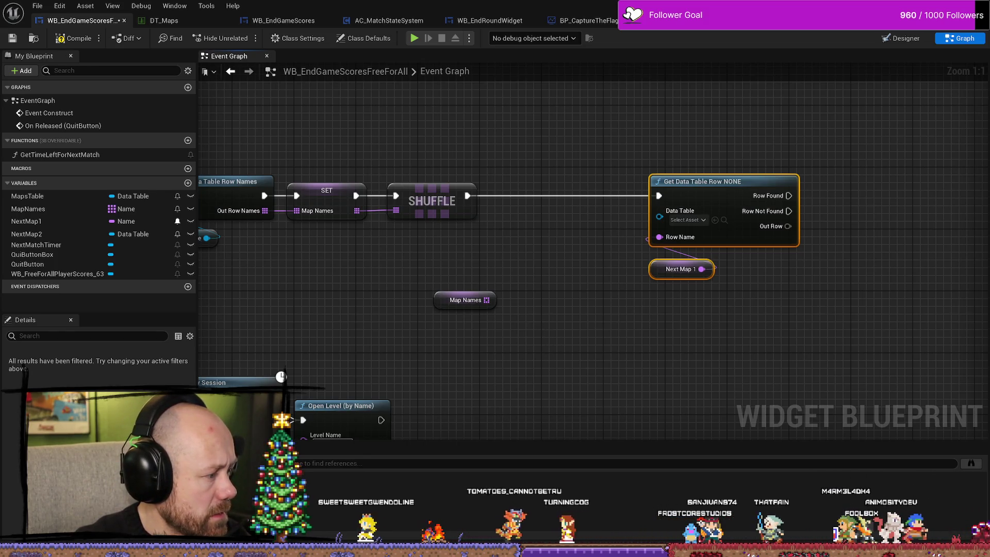
Step: Shift the lookup nodes left and delete the NextMap1 getter
{"action": "left_click_drag", "start_coordinate": [682, 342], "coordinate": [662, 334]}
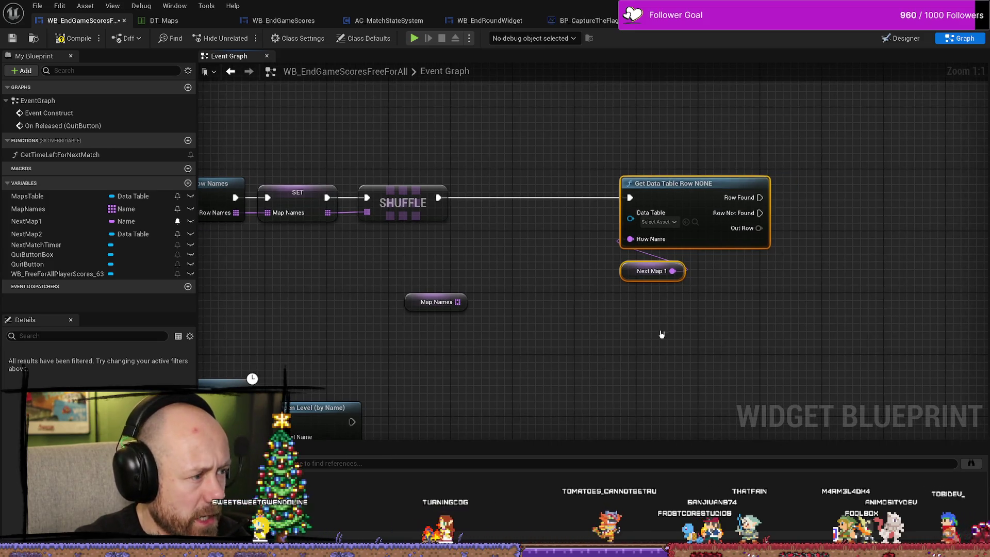
{"action": "left_click_drag", "start_coordinate": [633, 280], "coordinate": [542, 279]}
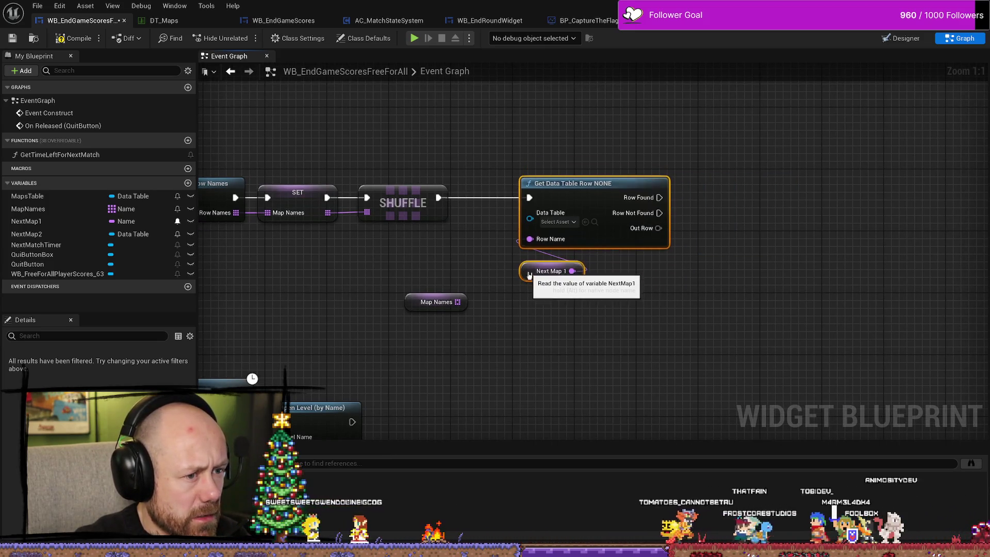
{"action": "left_click", "coordinate": [535, 273]}
{"action": "key", "text": "Delete"}
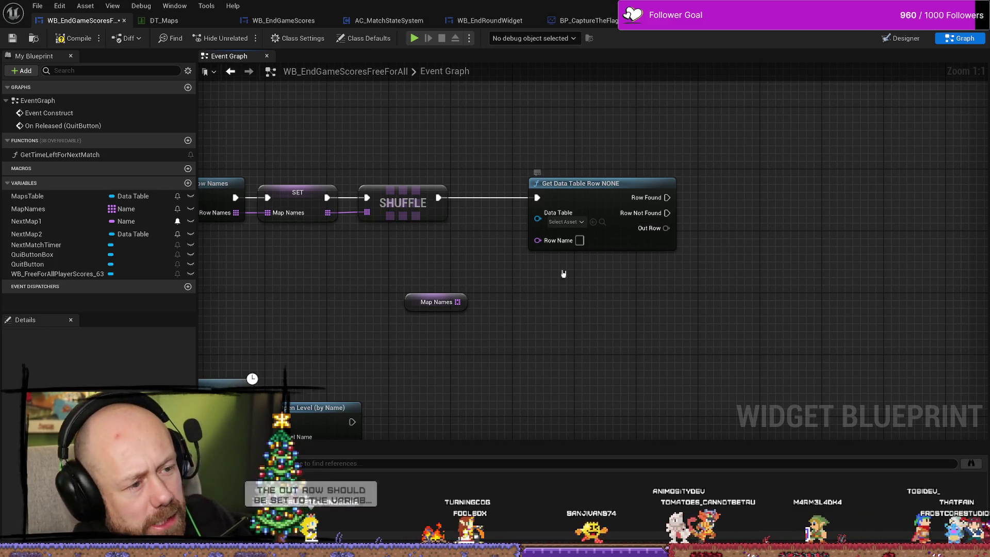
Step: Duplicate Get Data Table Row, run the copy from Row Found, and search 'get' from Map Names
{"action": "mouse_move", "coordinate": [601, 183]}
{"action": "left_mouse_down"}
{"action": "mouse_move", "coordinate": [562, 184]}
{"action": "mouse_move", "coordinate": [578, 199]}
{"action": "left_mouse_up"}
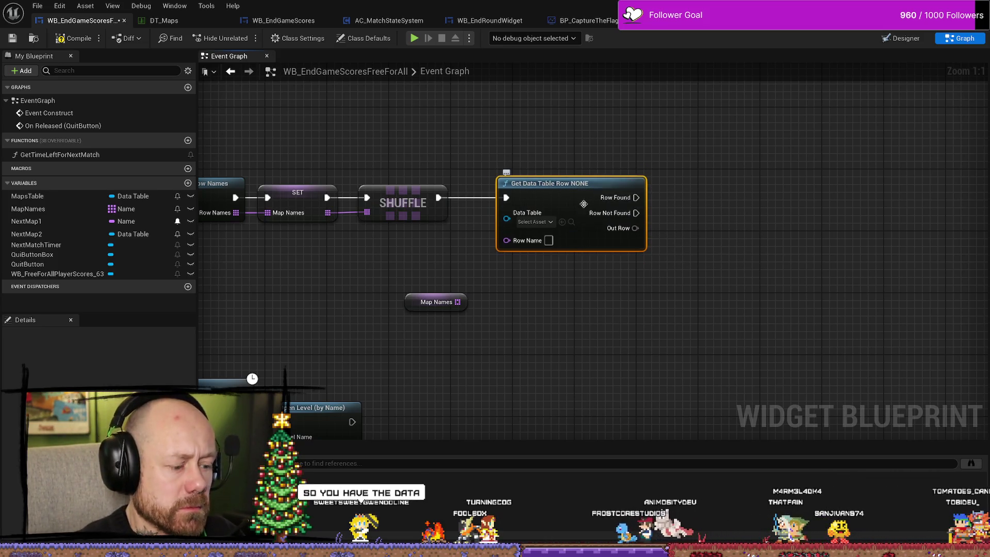
{"action": "key", "text": "ctrl+d"}
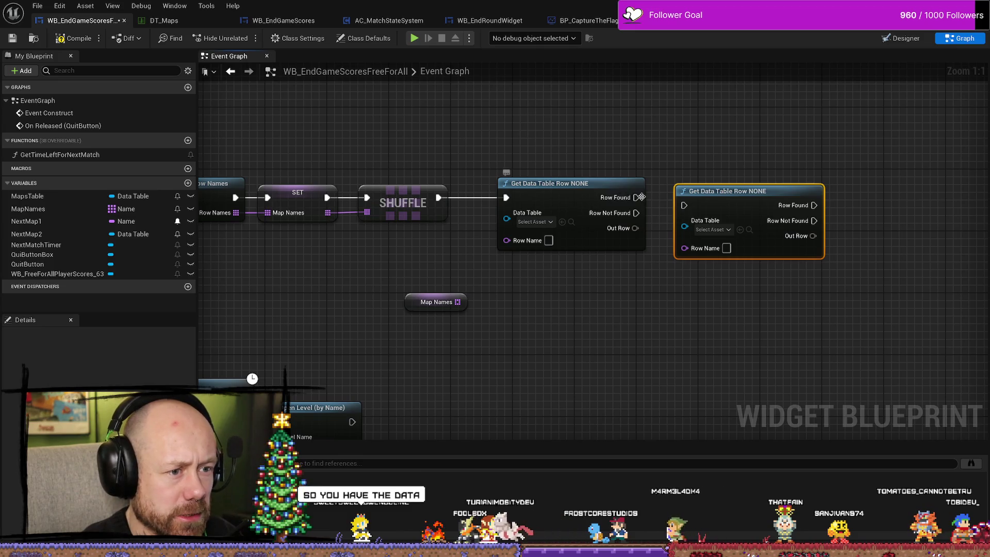
{"action": "left_click_drag", "start_coordinate": [711, 194], "coordinate": [718, 186]}
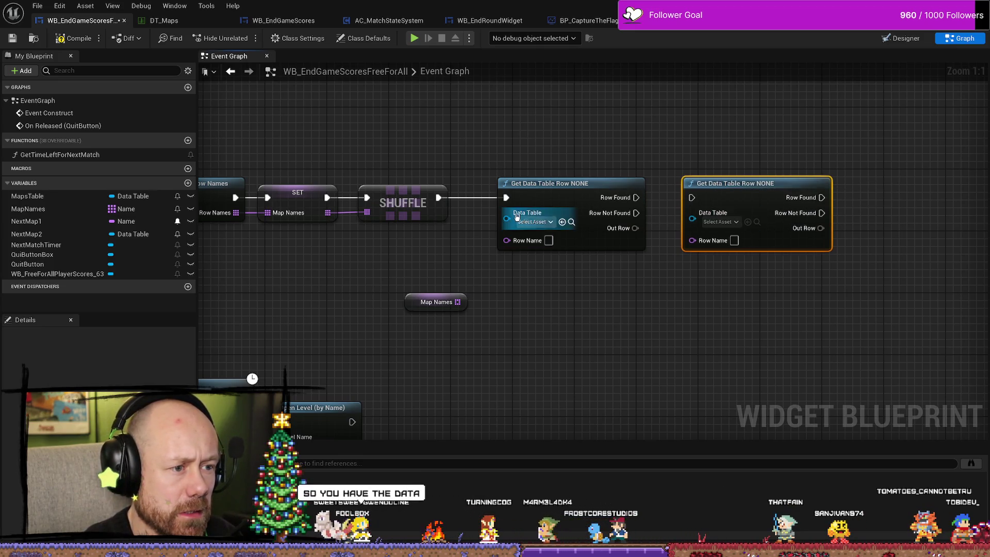
{"action": "left_click_drag", "start_coordinate": [726, 304], "coordinate": [708, 255]}
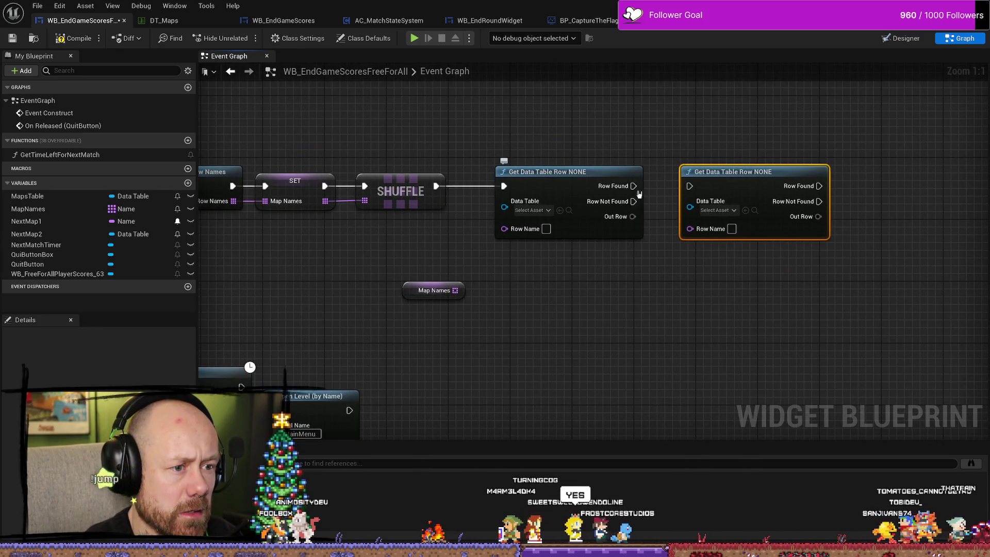
{"action": "left_click_drag", "start_coordinate": [632, 185], "coordinate": [752, 172]}
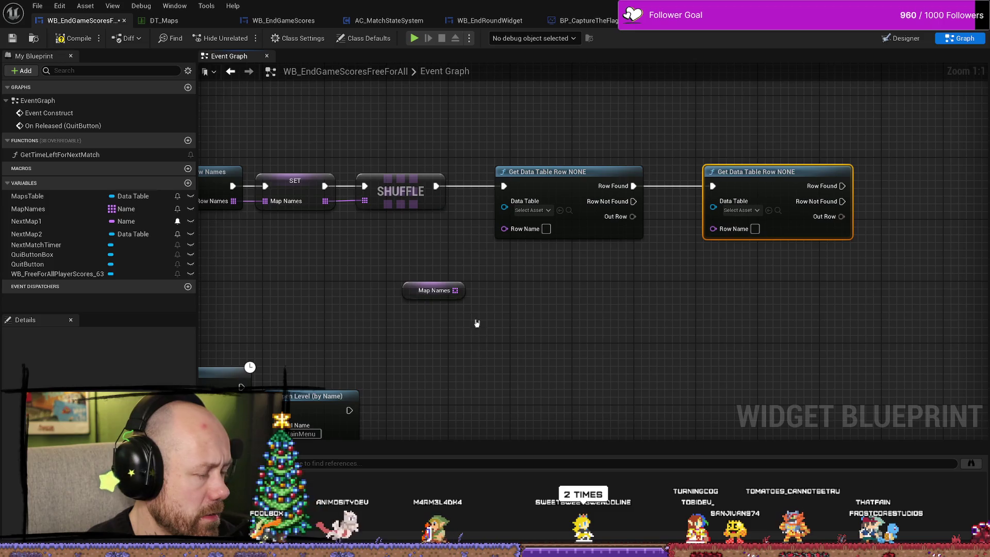
{"action": "mouse_move", "coordinate": [456, 293]}
{"action": "left_mouse_down"}
{"action": "mouse_move", "coordinate": [511, 298]}
{"action": "mouse_move", "coordinate": [490, 258]}
{"action": "mouse_move", "coordinate": [507, 229]}
{"action": "mouse_move", "coordinate": [519, 283]}
{"action": "mouse_move", "coordinate": [506, 274]}
{"action": "left_mouse_up"}
{"action": "type", "text": "get"}
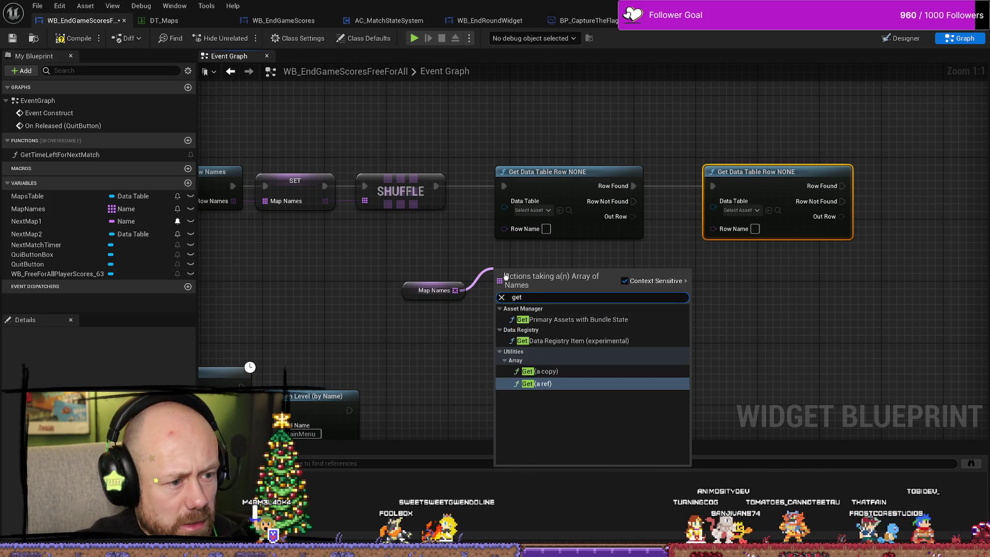
Step: Add a Map Names GET node at index 0 and wire it to the first lookup's Row Name
{"action": "left_click", "coordinate": [466, 274]}
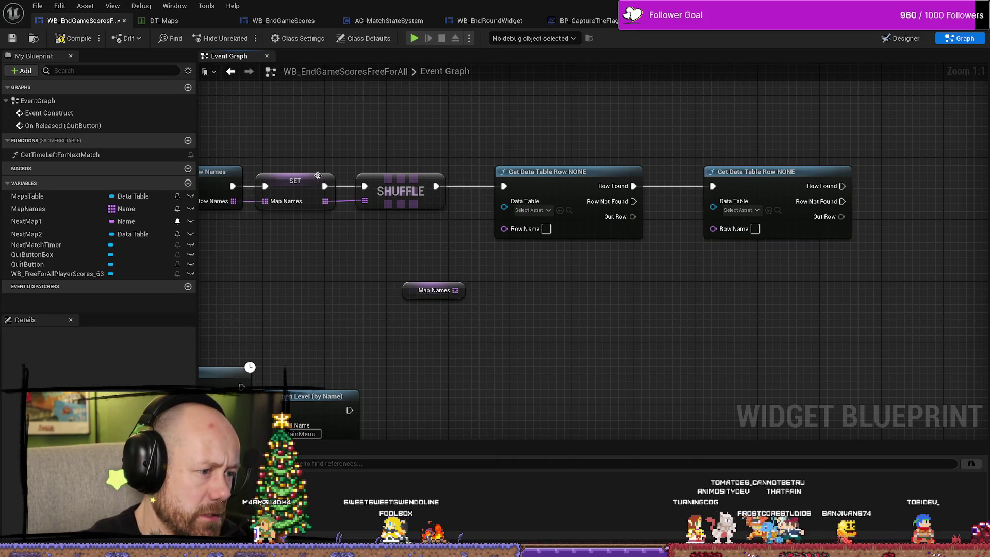
{"action": "mouse_move", "coordinate": [431, 291]}
{"action": "left_mouse_down"}
{"action": "mouse_move", "coordinate": [346, 321]}
{"action": "mouse_move", "coordinate": [428, 305]}
{"action": "left_mouse_up"}
{"action": "type", "text": "ge"}
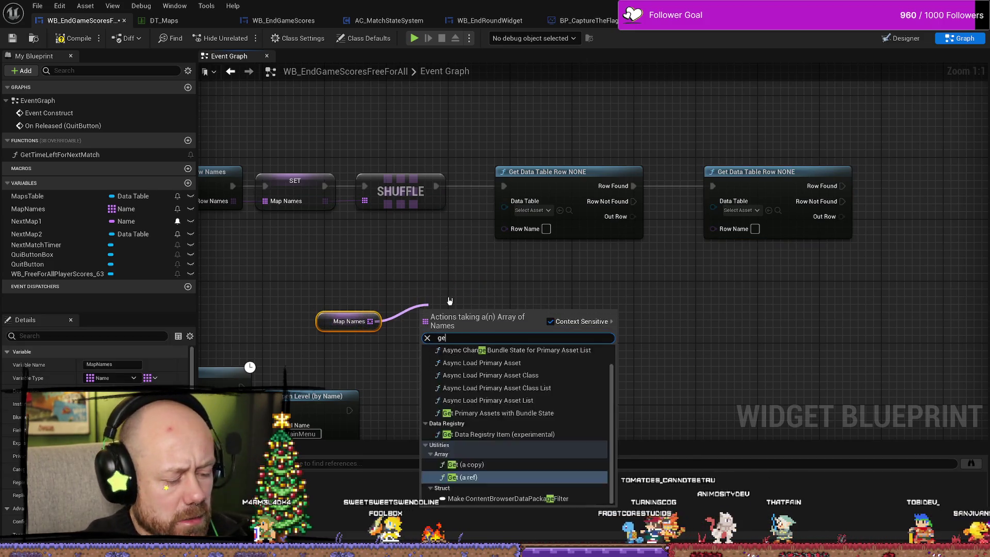
{"action": "type", "text": "t"}
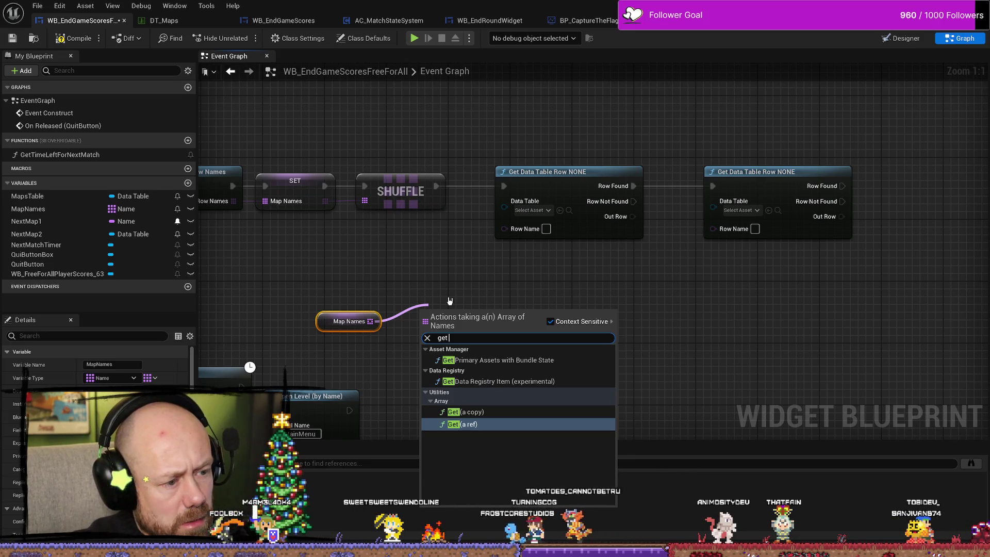
{"action": "type", "text": " da"}
{"action": "key", "text": "BackSpace"}
{"action": "key", "text": "BackSpace"}
{"action": "key", "text": "BackSpace"}
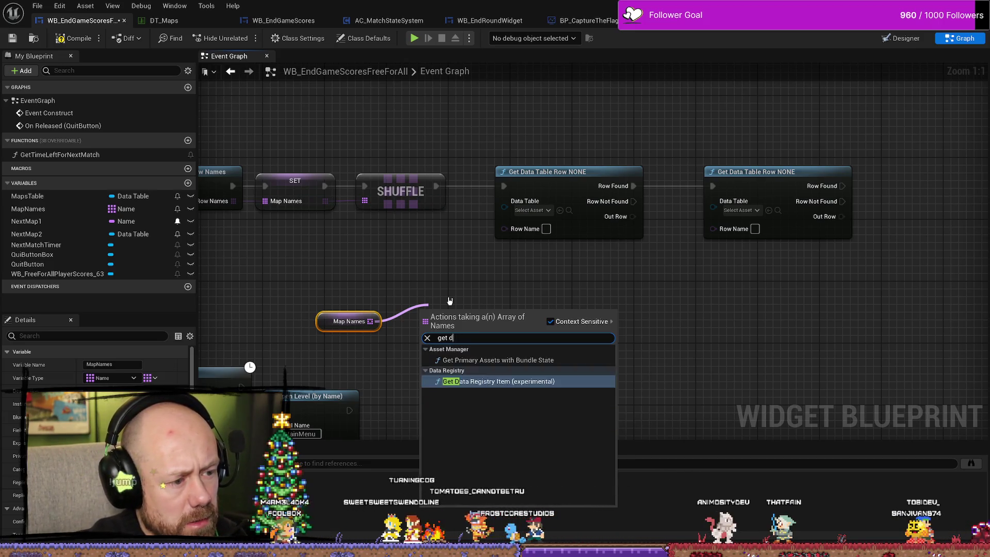
{"action": "type", "text": "na,me"}
{"action": "key", "text": "BackSpace"}
{"action": "key", "text": "BackSpace"}
{"action": "key", "text": "BackSpace"}
{"action": "type", "text": "me"}
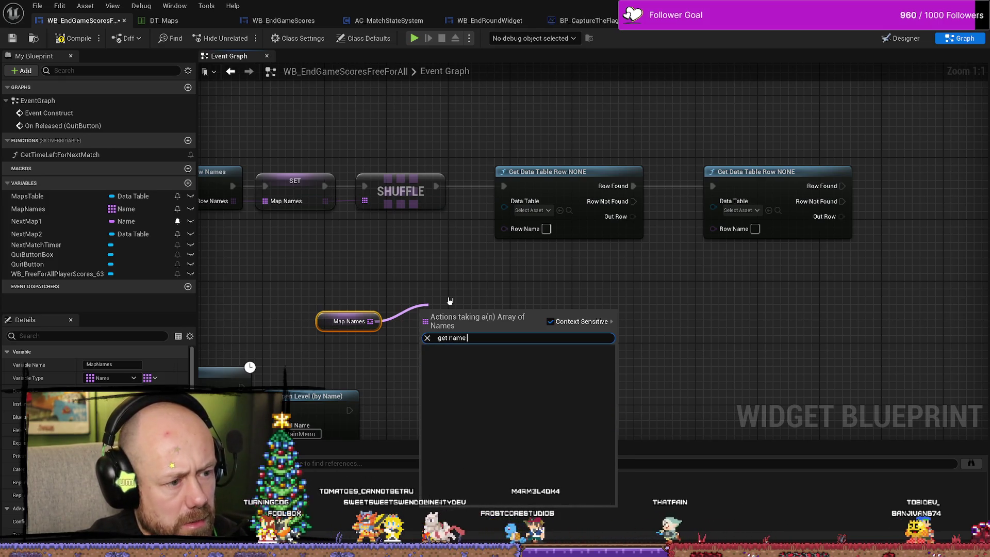
{"action": "key", "text": "BackSpace"}
{"action": "key", "text": "BackSpace"}
{"action": "key", "text": "BackSpace"}
{"action": "type", "text": "ent"}
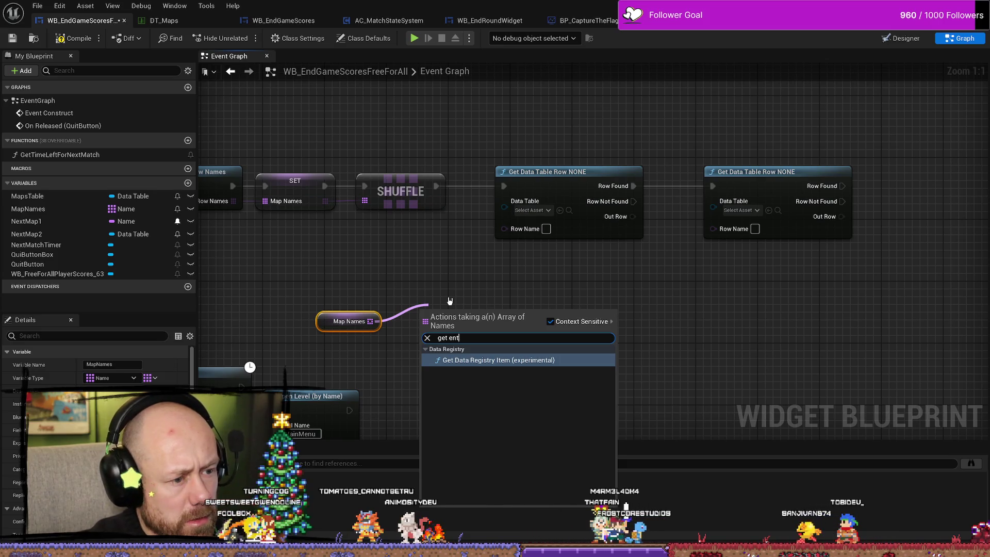
{"action": "key", "text": "BackSpace"}
{"action": "key", "text": "BackSpace"}
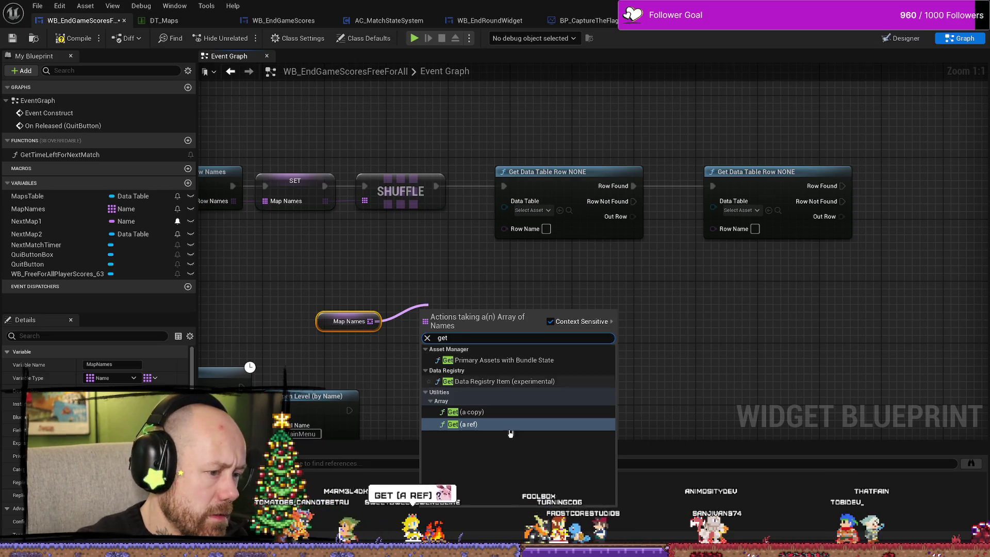
{"action": "left_click", "coordinate": [471, 426]}
{"action": "mouse_move", "coordinate": [455, 331]}
{"action": "left_mouse_down"}
{"action": "mouse_move", "coordinate": [424, 293]}
{"action": "mouse_move", "coordinate": [504, 229]}
{"action": "left_mouse_up"}
{"action": "left_click_drag", "start_coordinate": [446, 314], "coordinate": [325, 272]}
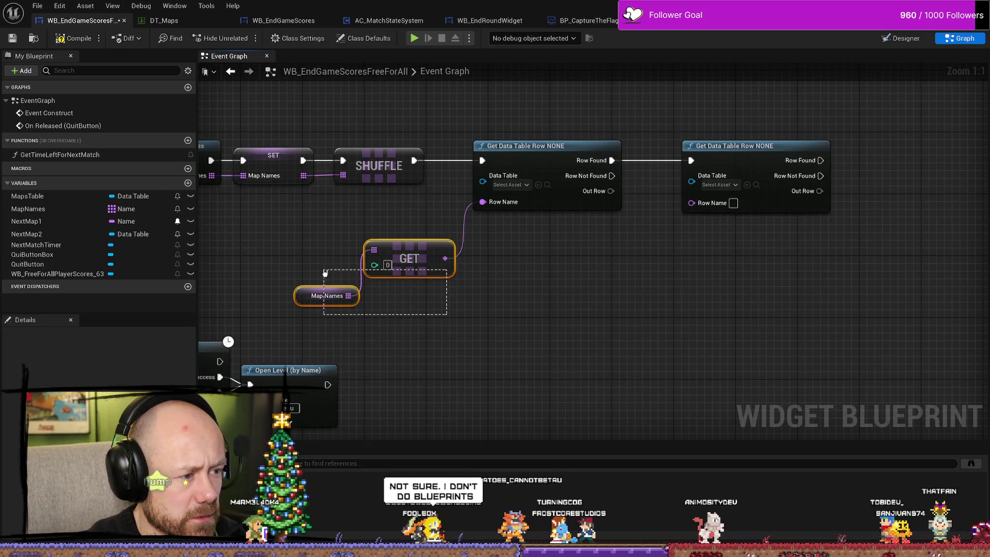
Step: Copy the Map Names/GET pair, set index 1, and wire it to the second Row Name
{"action": "key", "text": "ctrl+c"}
{"action": "key", "text": "ctrl+v"}
{"action": "left_click_drag", "start_coordinate": [738, 305], "coordinate": [692, 202]}
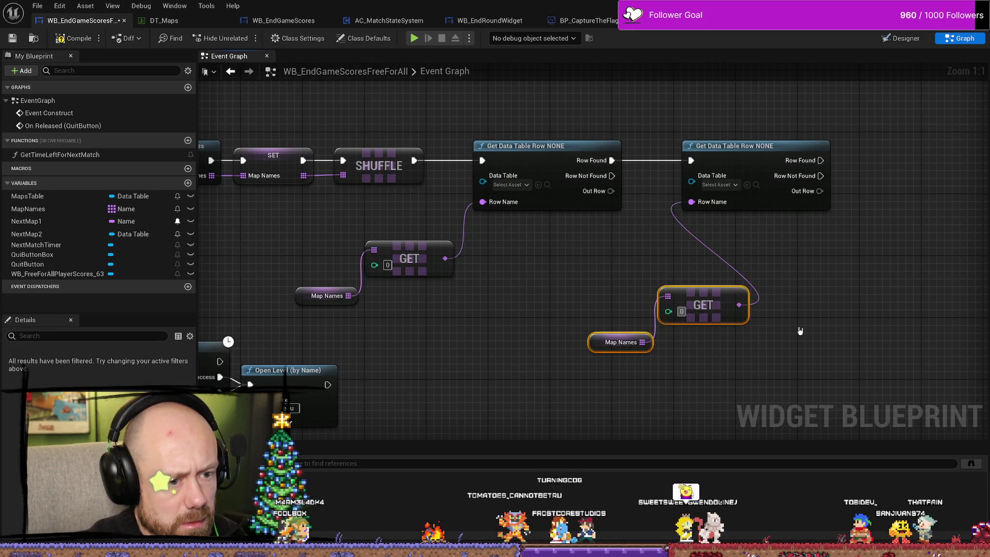
{"action": "type", "text": "1"}
Step: Arrange both Map Names/GET pairs beside their lookups and select the lookup group
{"action": "mouse_move", "coordinate": [700, 293]}
{"action": "left_mouse_down"}
{"action": "mouse_move", "coordinate": [668, 261]}
{"action": "mouse_move", "coordinate": [691, 239]}
{"action": "left_mouse_up"}
{"action": "left_click_drag", "start_coordinate": [612, 287], "coordinate": [682, 288]}
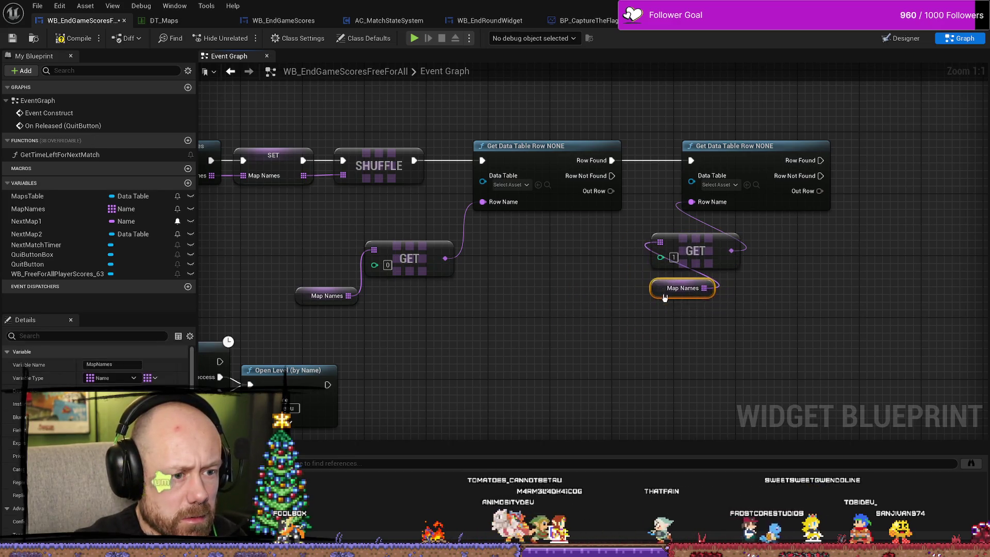
{"action": "left_click_drag", "start_coordinate": [307, 296], "coordinate": [517, 249]}
{"action": "left_click", "coordinate": [401, 265], "text": "shift"}
{"action": "left_click_drag", "start_coordinate": [539, 397], "coordinate": [491, 414]}
{"action": "mouse_move", "coordinate": [682, 342]}
{"action": "left_mouse_down"}
{"action": "mouse_move", "coordinate": [616, 242]}
{"action": "mouse_move", "coordinate": [703, 240]}
{"action": "left_mouse_up"}
{"action": "left_click_drag", "start_coordinate": [585, 220], "coordinate": [593, 332]}
{"action": "mouse_move", "coordinate": [632, 138]}
{"action": "left_mouse_down"}
{"action": "mouse_move", "coordinate": [659, 278]}
{"action": "mouse_move", "coordinate": [520, 216]}
{"action": "mouse_move", "coordinate": [576, 301]}
{"action": "mouse_move", "coordinate": [411, 309]}
{"action": "mouse_move", "coordinate": [478, 217]}
{"action": "mouse_move", "coordinate": [626, 214]}
{"action": "mouse_move", "coordinate": [801, 162]}
{"action": "mouse_move", "coordinate": [702, 262]}
{"action": "left_mouse_up"}
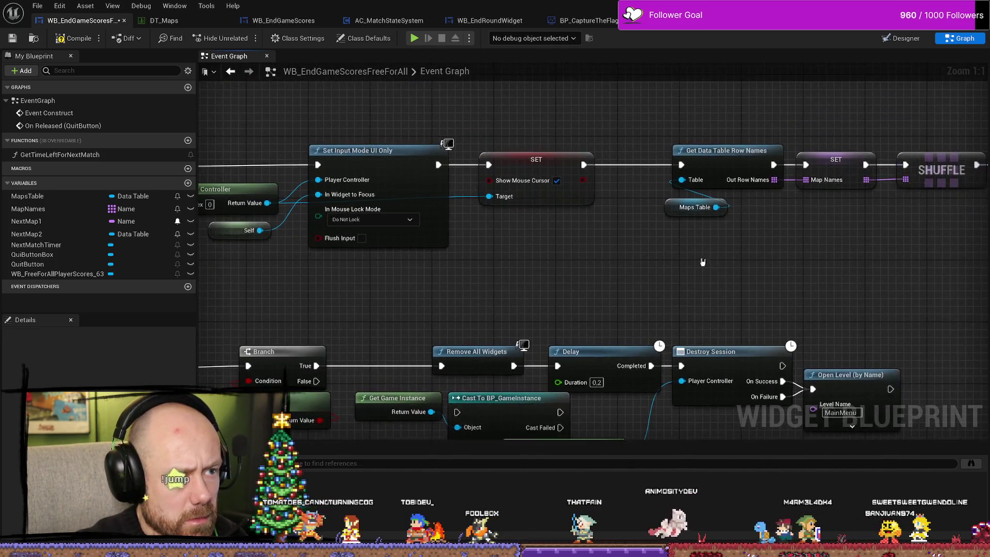
Step: Wire Maps Table into the first lookup's Data Table pin through a reroute point
{"action": "scroll", "coordinate": [703, 262], "scroll_direction": "down", "scroll_amount": 4}
{"action": "scroll", "coordinate": [403, 262], "scroll_direction": "up", "scroll_amount": 2}
{"action": "mouse_move", "coordinate": [346, 233]}
{"action": "left_mouse_down"}
{"action": "mouse_move", "coordinate": [328, 231]}
{"action": "mouse_move", "coordinate": [617, 216]}
{"action": "left_mouse_up"}
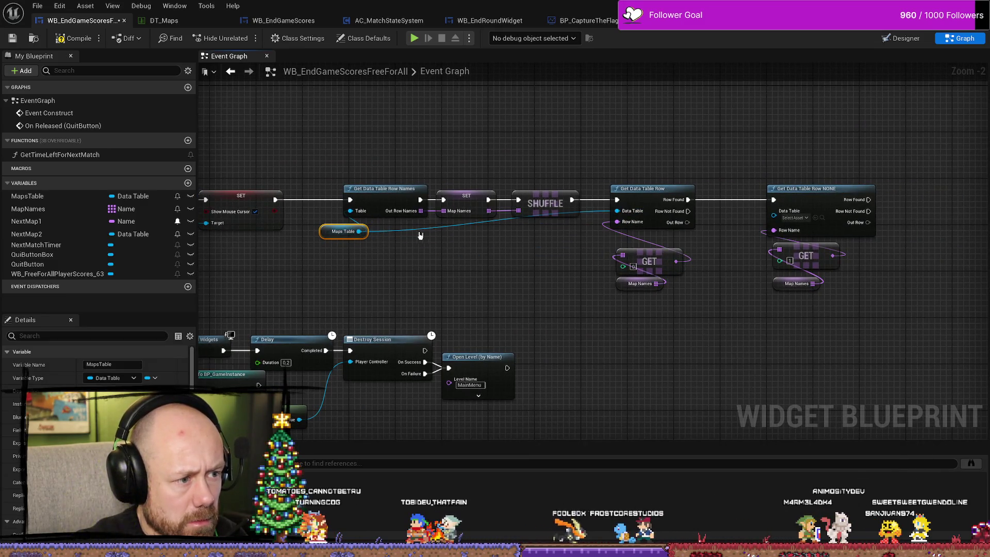
{"action": "double_click", "coordinate": [421, 225]}
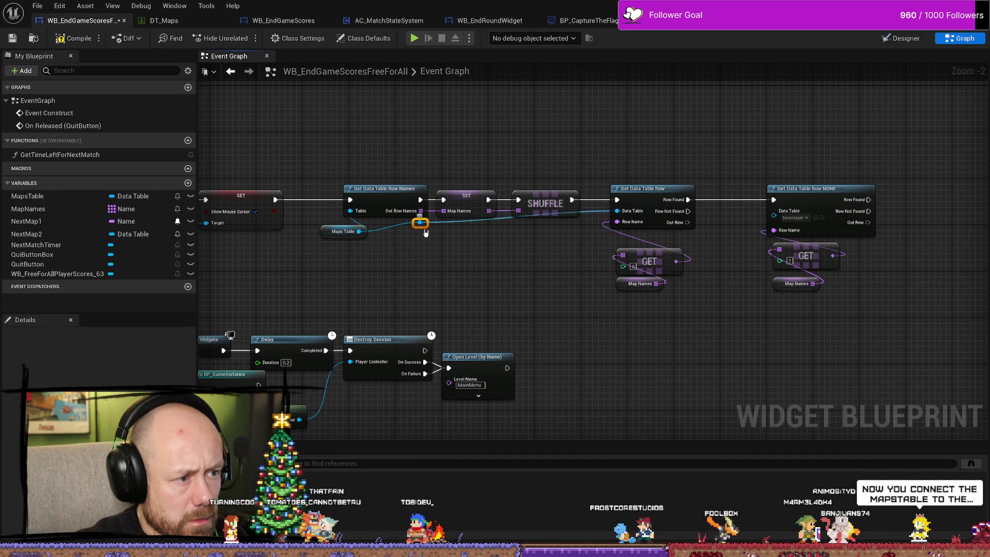
{"action": "left_click_drag", "start_coordinate": [421, 227], "coordinate": [467, 238]}
{"action": "mouse_move", "coordinate": [565, 240]}
{"action": "left_mouse_down"}
{"action": "mouse_move", "coordinate": [542, 237]}
{"action": "mouse_move", "coordinate": [645, 231]}
{"action": "mouse_move", "coordinate": [579, 242]}
{"action": "mouse_move", "coordinate": [774, 212]}
{"action": "left_mouse_up"}
Step: Add a reroute point so Maps Table also feeds the second lookup's Data Table pin
{"action": "double_click", "coordinate": [733, 213]}
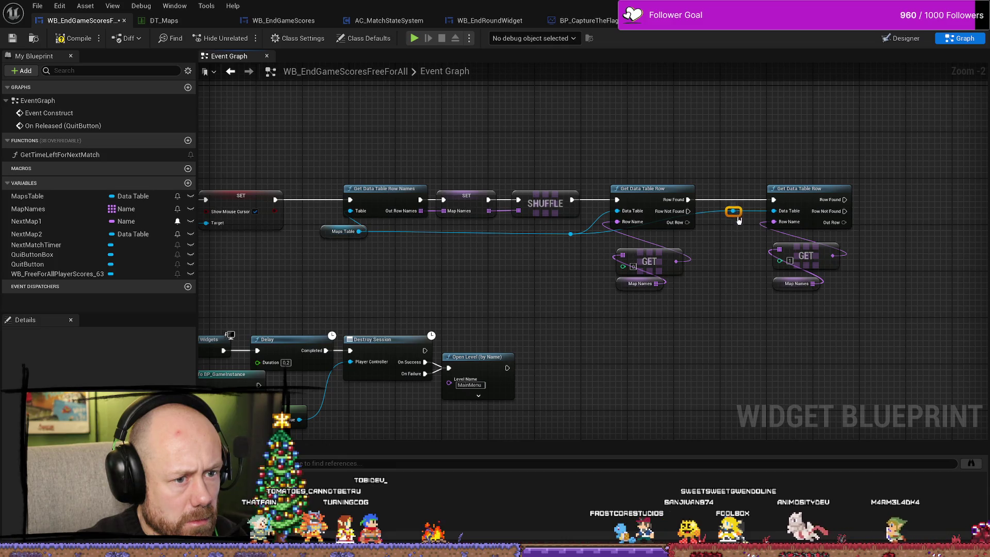
{"action": "left_click_drag", "start_coordinate": [739, 275], "coordinate": [622, 298]}
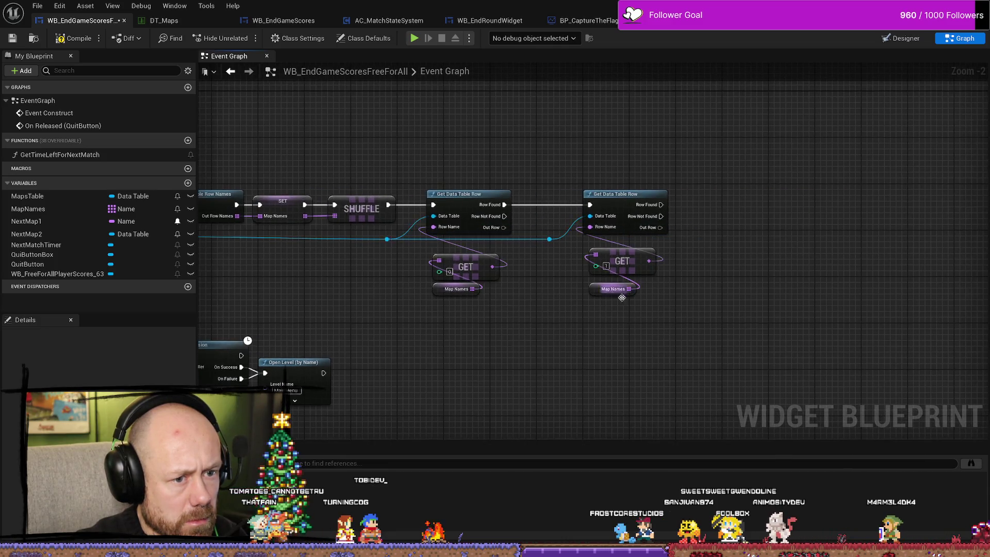
{"action": "scroll", "coordinate": [730, 274], "scroll_direction": "up", "scroll_amount": 2}
{"action": "left_click", "coordinate": [453, 221]}
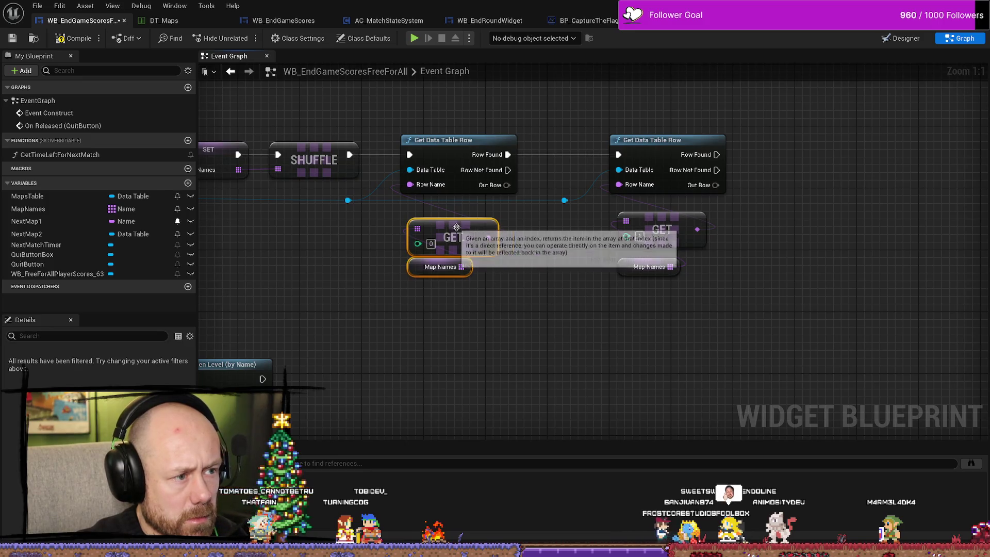
{"action": "mouse_move", "coordinate": [454, 221]}
{"action": "left_mouse_down"}
{"action": "mouse_move", "coordinate": [654, 274]}
{"action": "mouse_move", "coordinate": [627, 307]}
{"action": "left_mouse_up"}
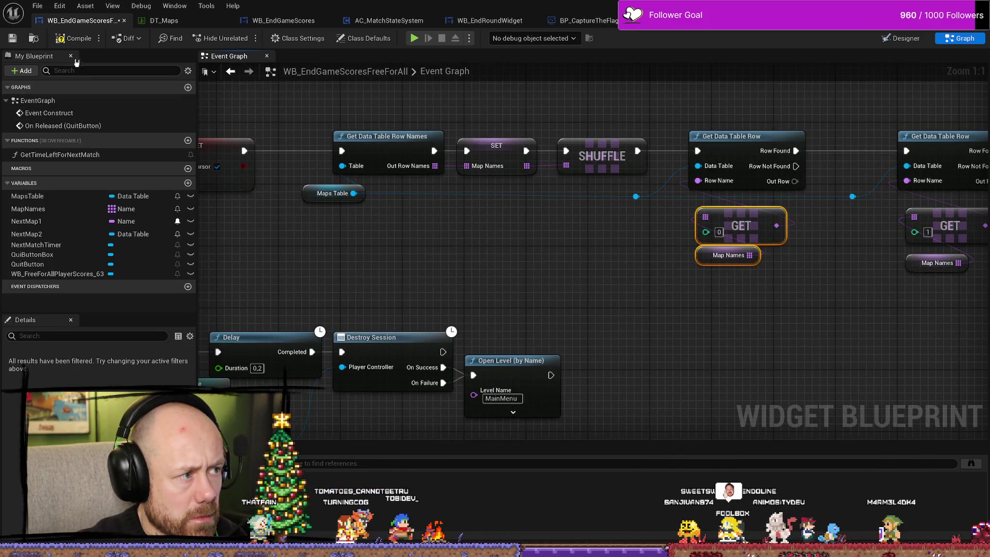
Step: Compile with F7 and inspect the undetermined Out Row type errors on both lookups
{"action": "key", "text": "F7"}
{"action": "left_click_drag", "start_coordinate": [773, 252], "coordinate": [639, 259]}
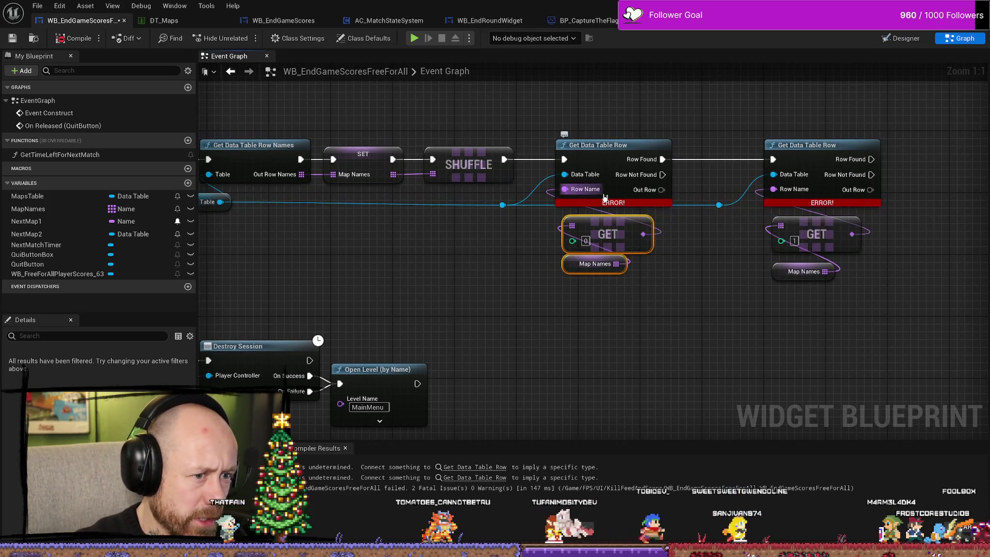
{"action": "mouse_move", "coordinate": [625, 203]}
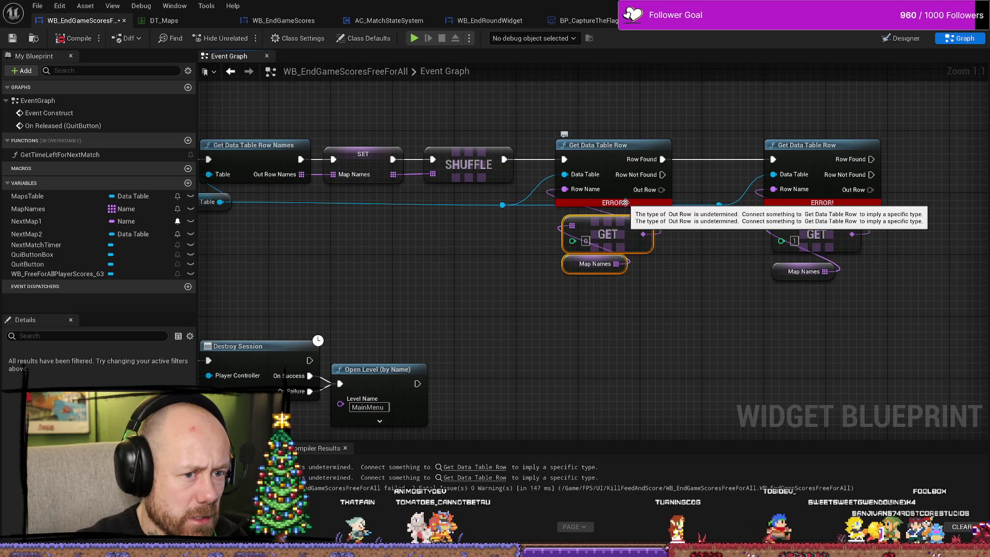
{"action": "mouse_move", "coordinate": [196, 208]}
{"action": "left_mouse_down"}
{"action": "mouse_move", "coordinate": [415, 208]}
{"action": "mouse_move", "coordinate": [383, 208]}
{"action": "left_mouse_up"}
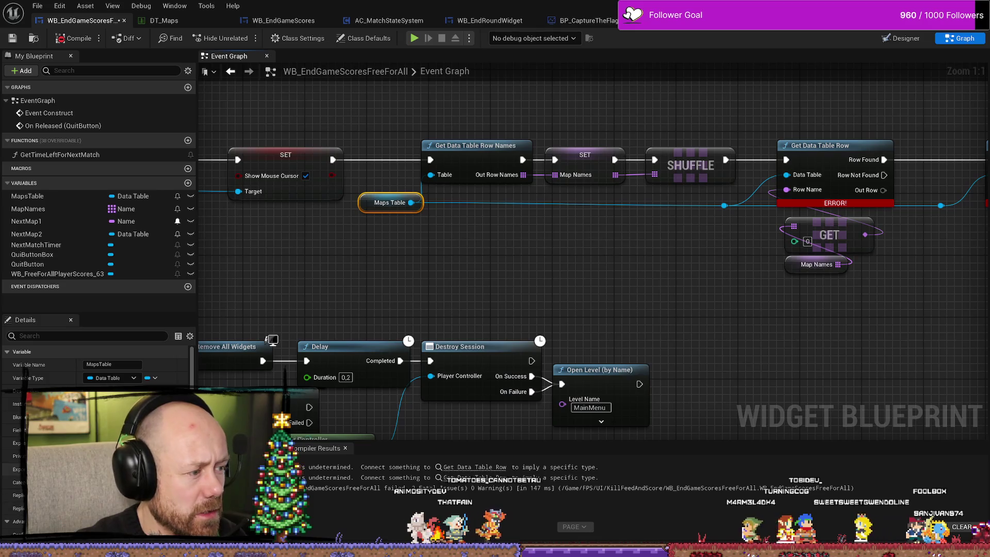
{"action": "scroll", "coordinate": [95, 371], "scroll_direction": "down", "scroll_amount": 5}
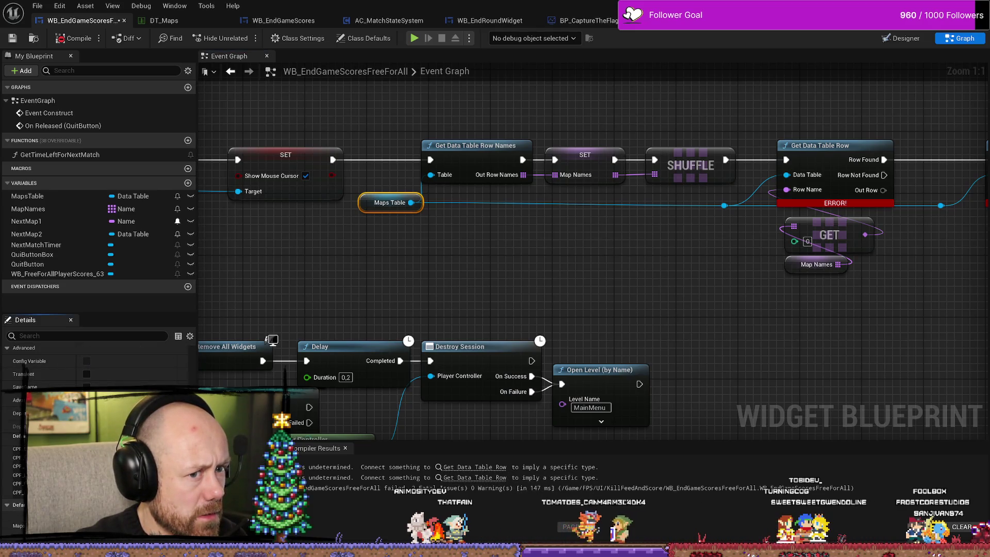
{"action": "scroll", "coordinate": [95, 361], "scroll_direction": "up", "scroll_amount": 5}
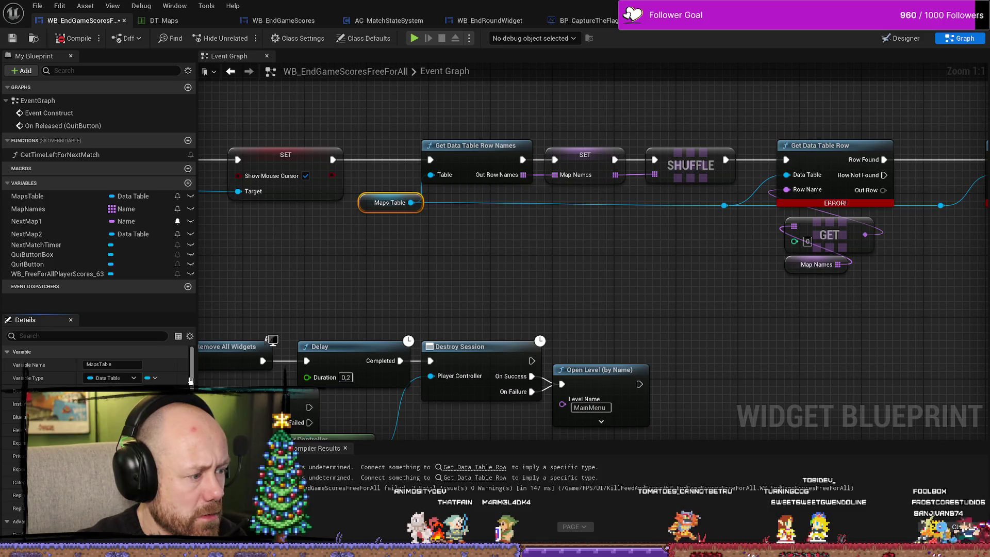
{"action": "left_click_drag", "start_coordinate": [190, 380], "coordinate": [190, 413]}
{"action": "scroll", "coordinate": [96, 361], "scroll_direction": "up", "scroll_amount": 5}
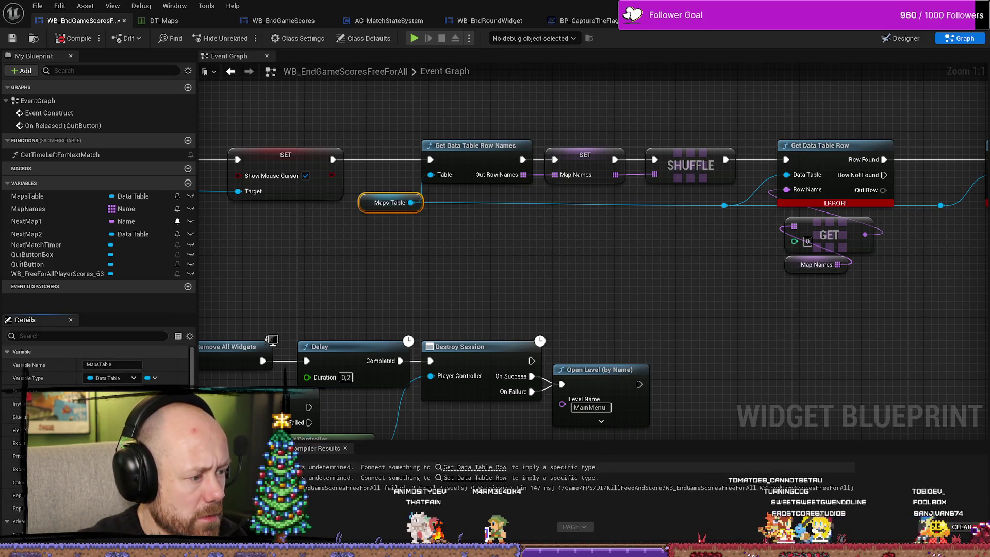